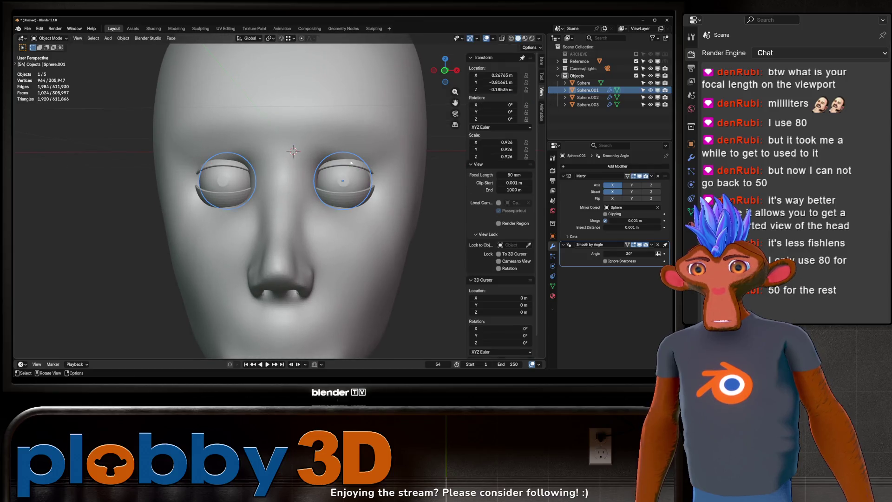
- Leave Edit Mode, briefly switch into sculpting on the eye objects, and orbit around the face
key("Tab")
mouse_move(341, 173)
middle_mouse_down()
mouse_move(325, 181)
mouse_move(319, 205)
middle_mouse_up()
key("ctrl+Tab")
left_click(319, 205)
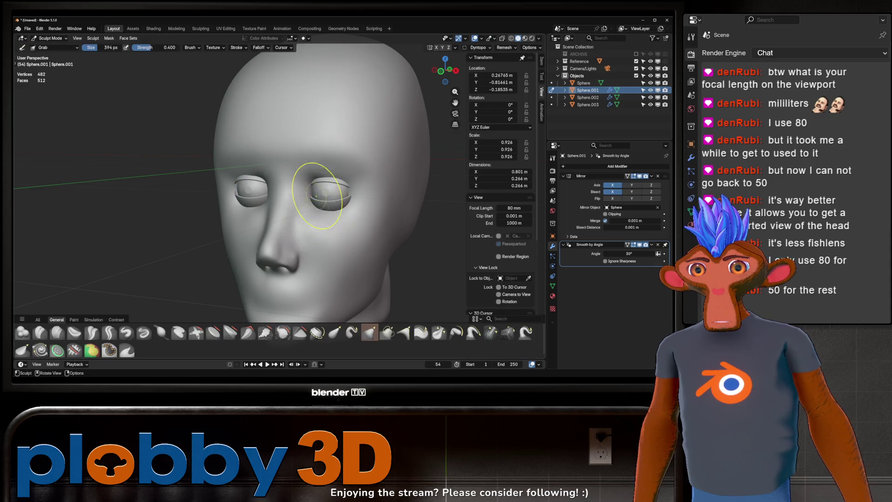
mouse_move(321, 256)
middle_mouse_down()
mouse_move(320, 177)
mouse_move(310, 183)
mouse_move(363, 183)
middle_mouse_up()
key("alt+q")
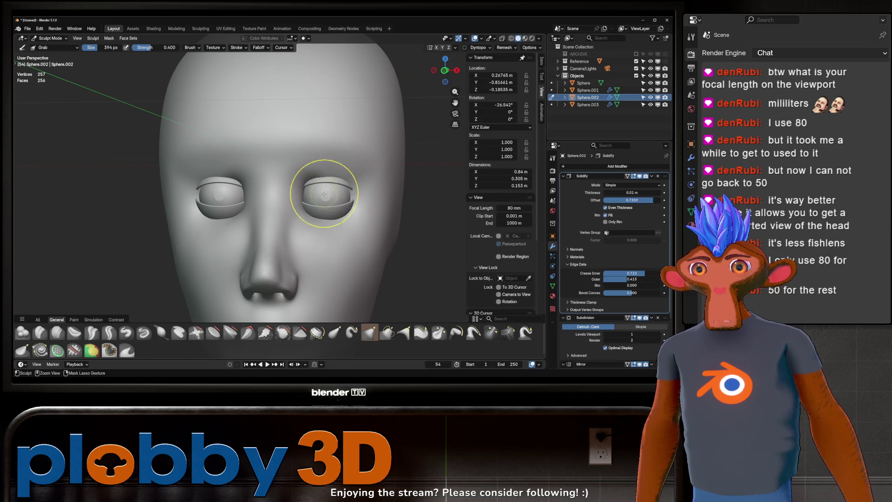
key("ctrl+Tab")
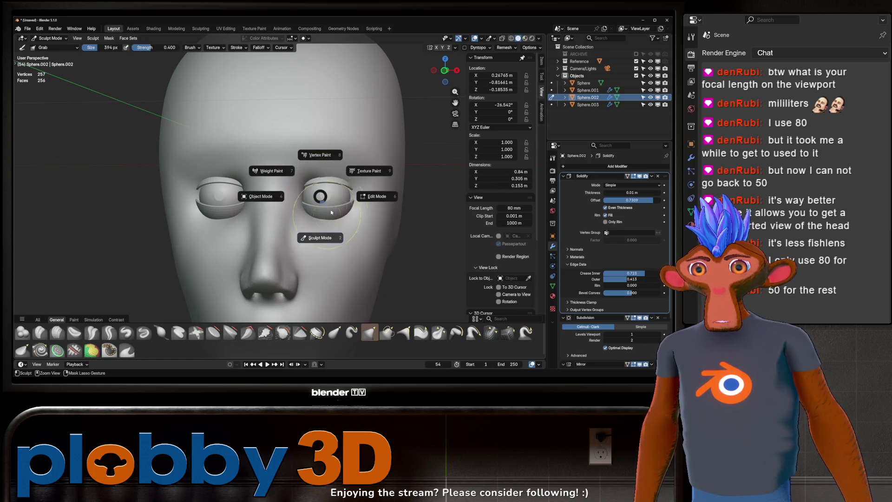
key("Escape")
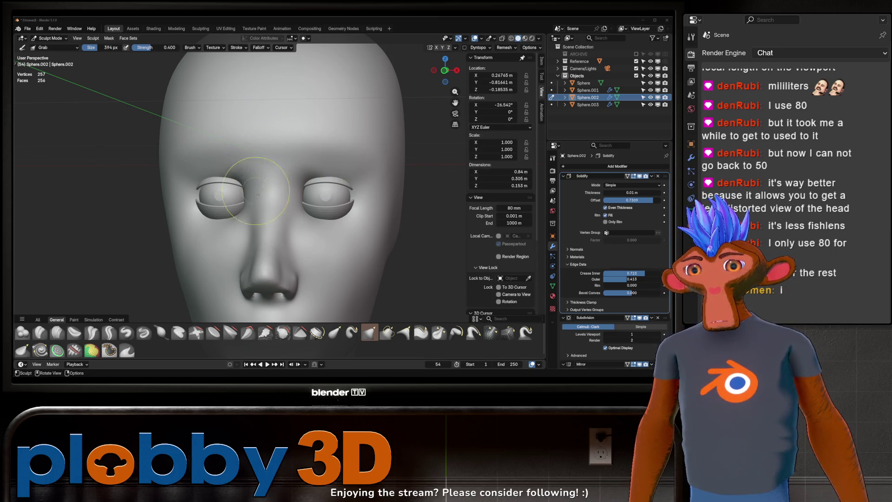
scroll(382, 183, "up", 3)
middle_click_drag(382, 183, 361, 188)
scroll(369, 189, "up", 4)
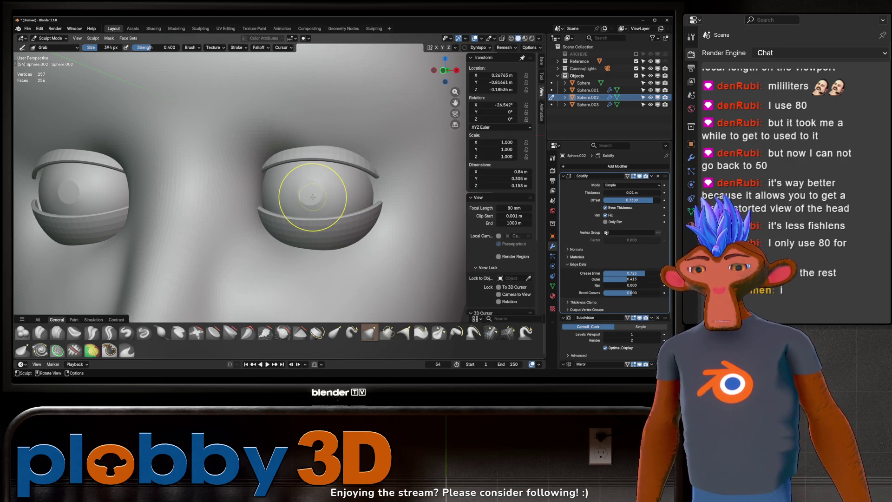
- Back in Object Mode, isolate the eyeball mesh and enter Edit Mode on it alone
key("ctrl+Tab")
key("a")
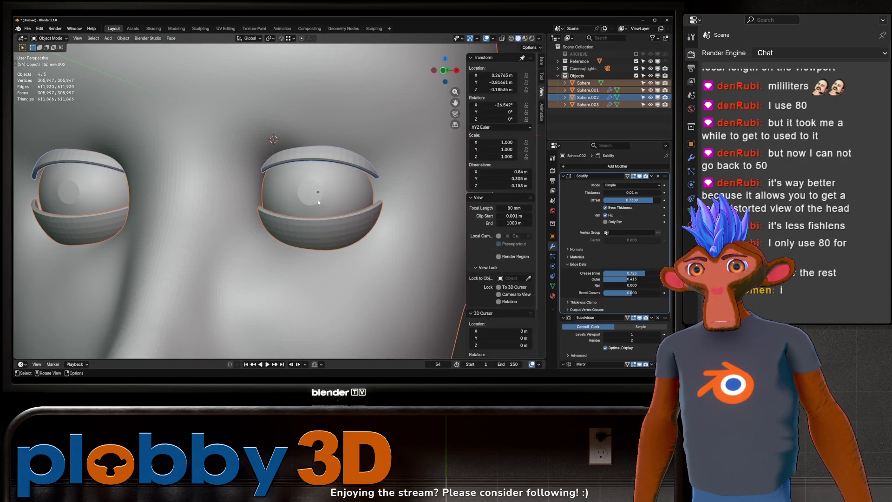
key("Tab")
key("Tab")
left_click(331, 197)
key("Tab")
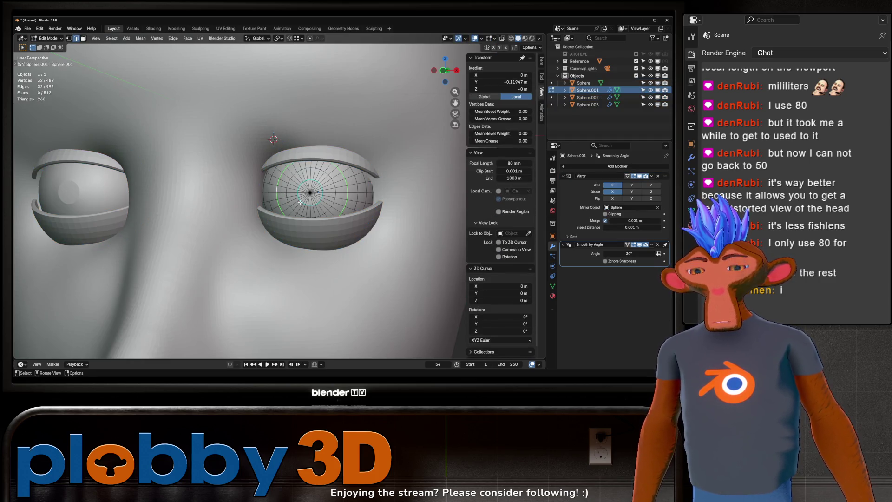
- Add an unslid edge loop around the eyeball, then return to Object Mode
left_click(285, 197)
right_click(283, 198)
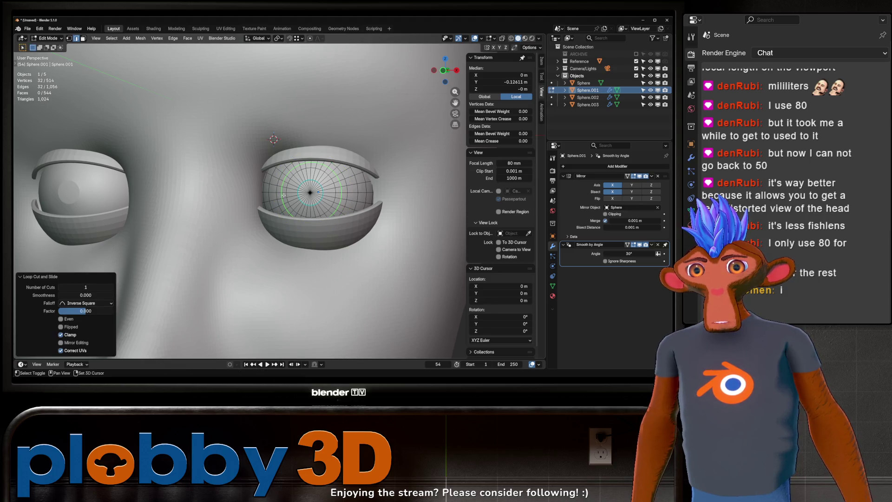
right_click(283, 195)
key("Escape")
scroll(285, 197, "down", 4)
key("Tab")
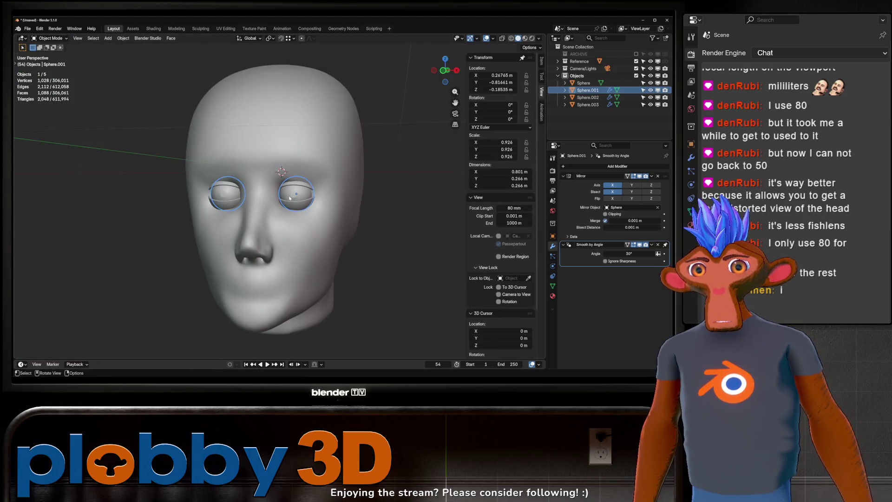
- Select the edge loop around the iris and mark it sharp
key("Tab")
scroll(289, 198, "up", 6)
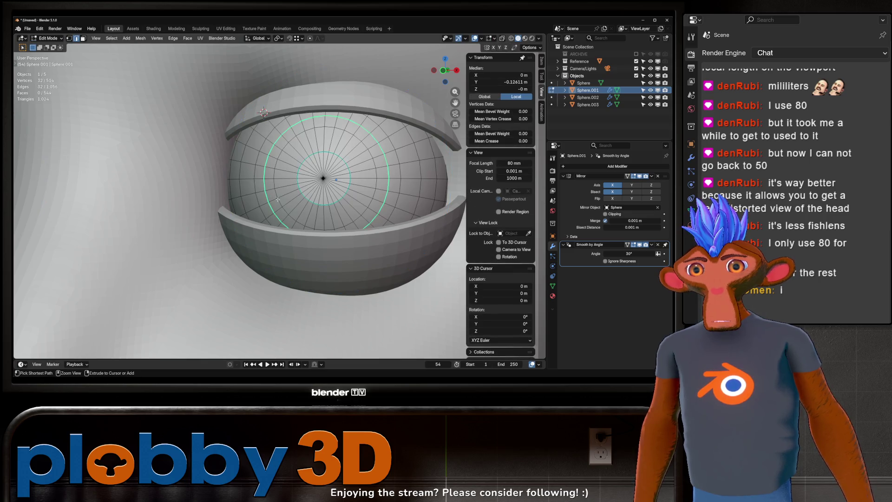
left_click(280, 202)
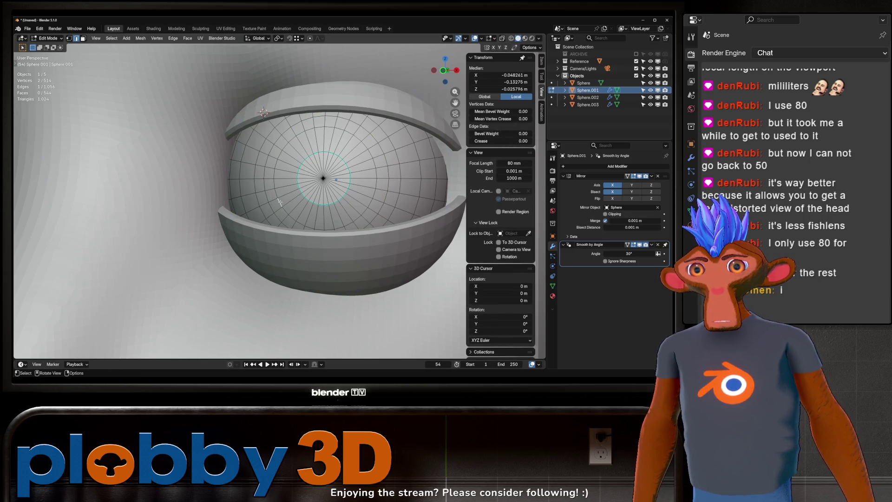
left_click(278, 178, "alt")
right_click(277, 179)
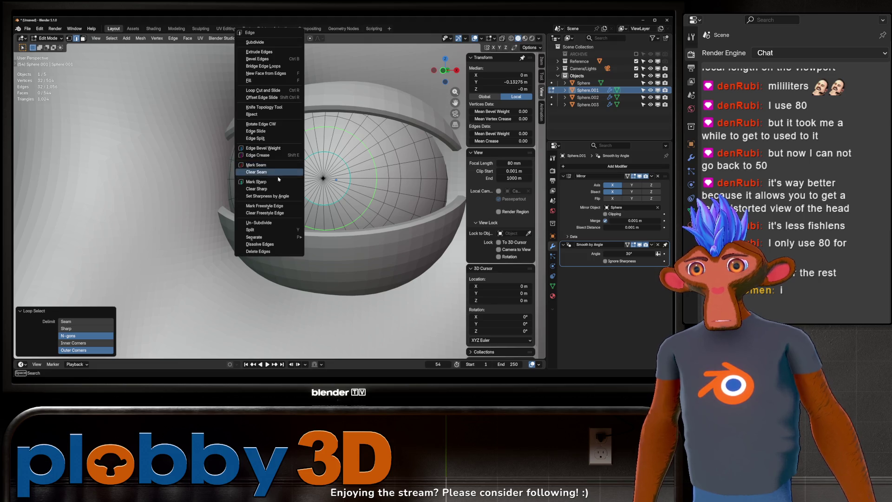
key("Escape")
right_click(277, 179)
left_click(263, 194)
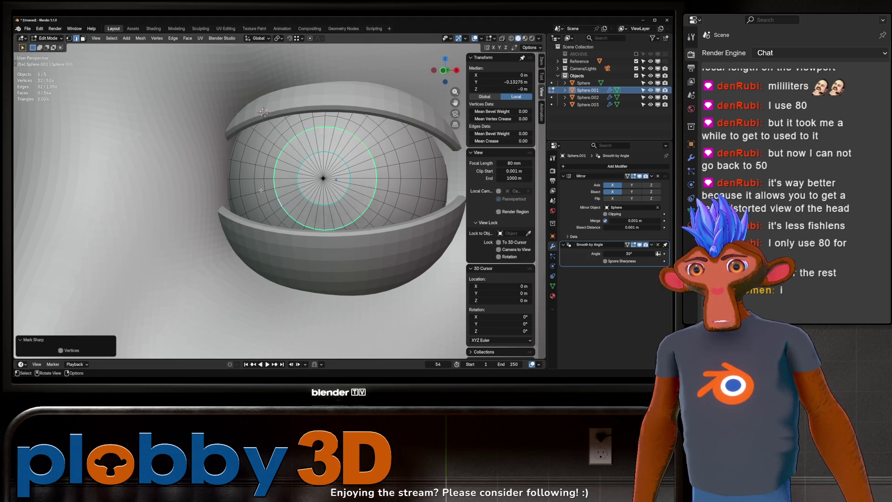
key("Tab")
- Dissolve the extra outer edge loop, re-mark the iris loop sharp, and reframe both eyes
scroll(265, 193, "down", 8)
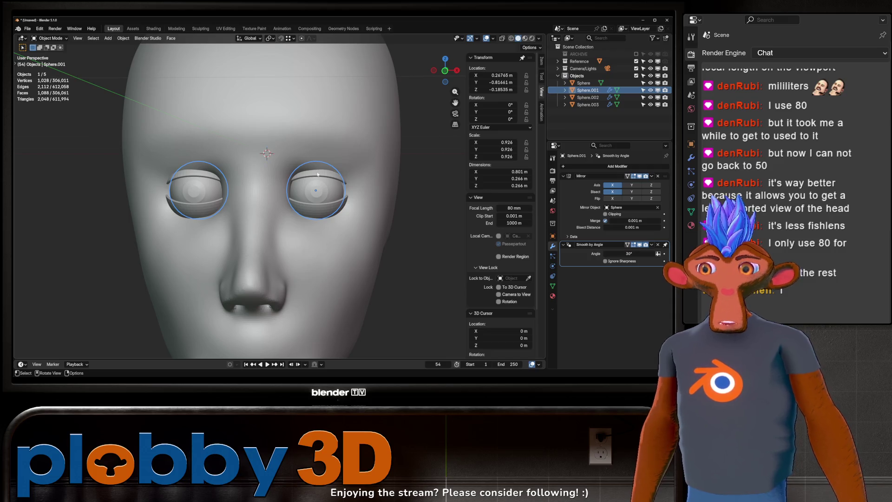
key("Tab")
scroll(316, 192, "up", 5)
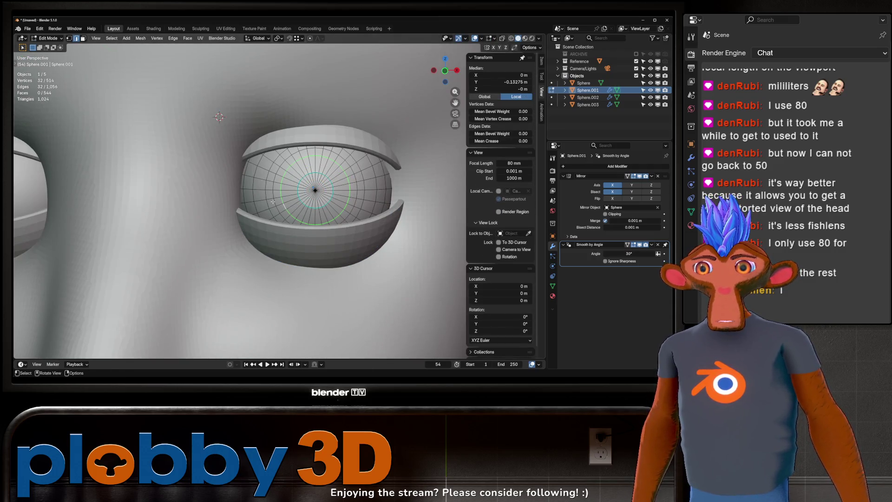
left_click(291, 205, "alt")
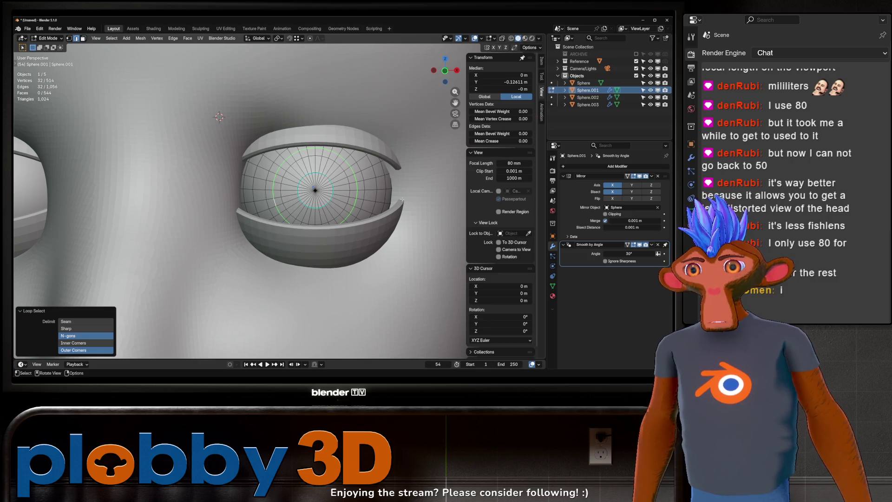
key("x")
left_click(376, 242)
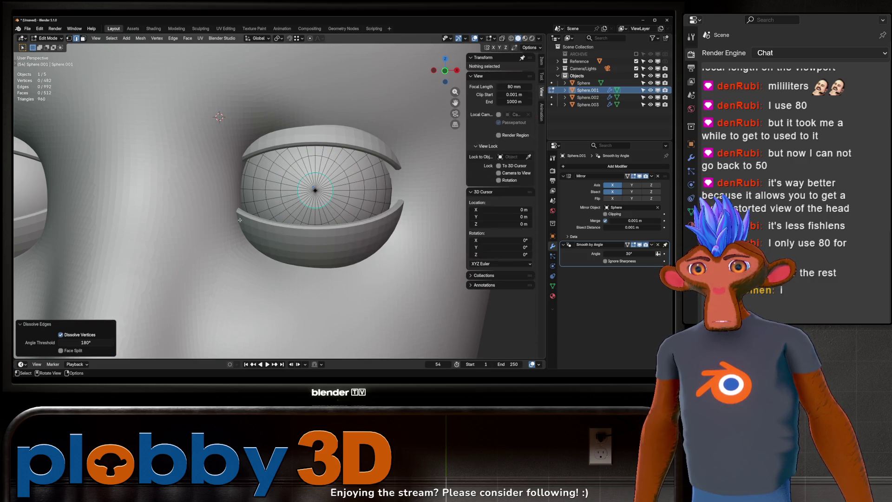
left_click(273, 215, "alt")
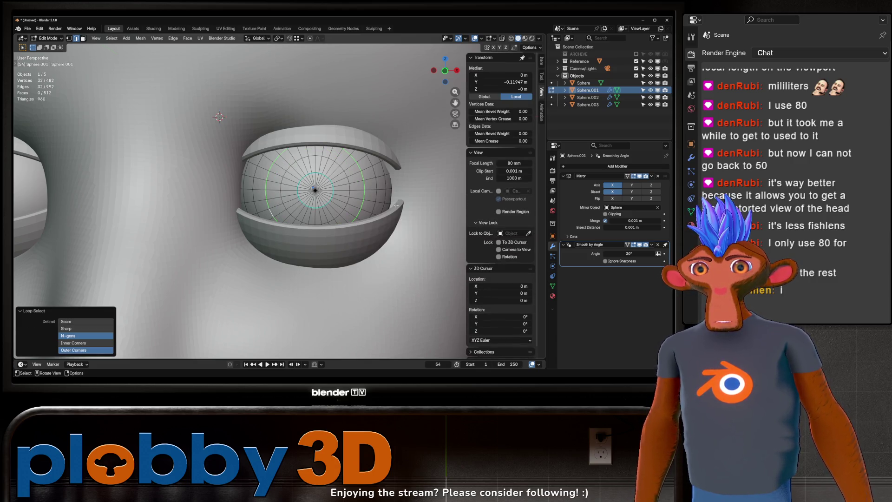
right_click(396, 205)
left_click(396, 205)
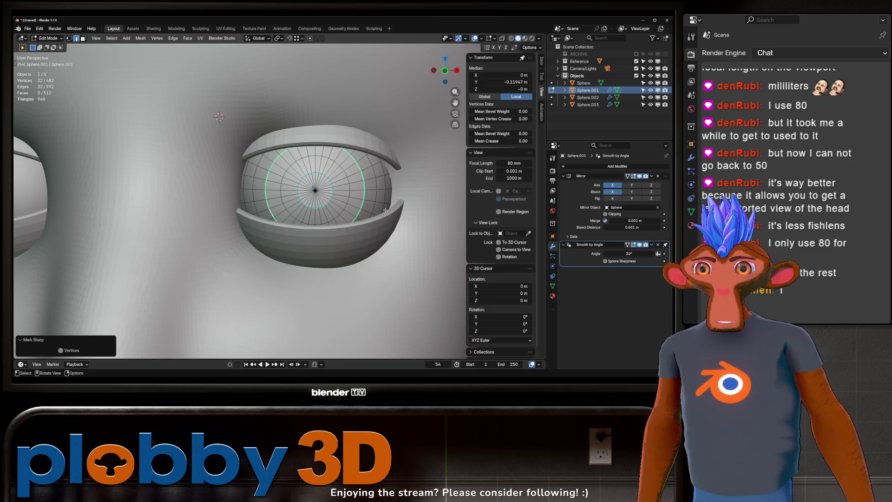
key("Tab")
key("KP_Decimal")
middle_click_drag(309, 190, 286, 185, "shift")
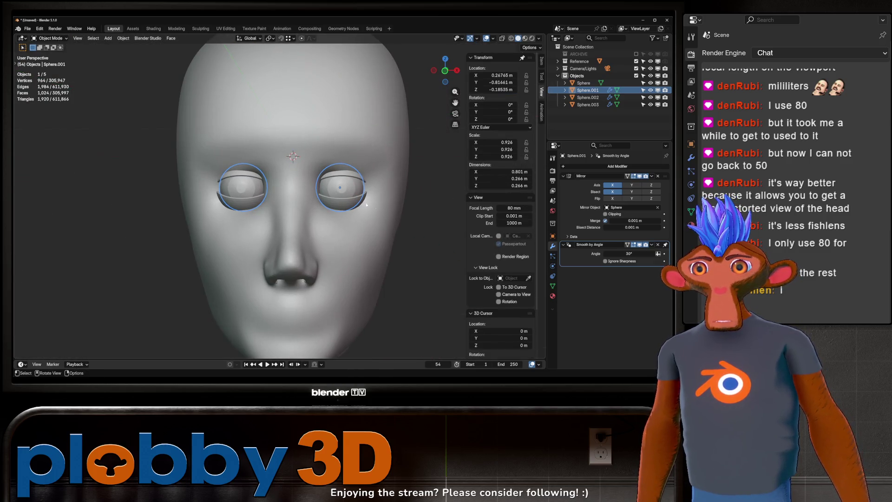
- Scale the eyeballs to 0.916 and apply their rotation and scale
key("s")
left_click(351, 205)
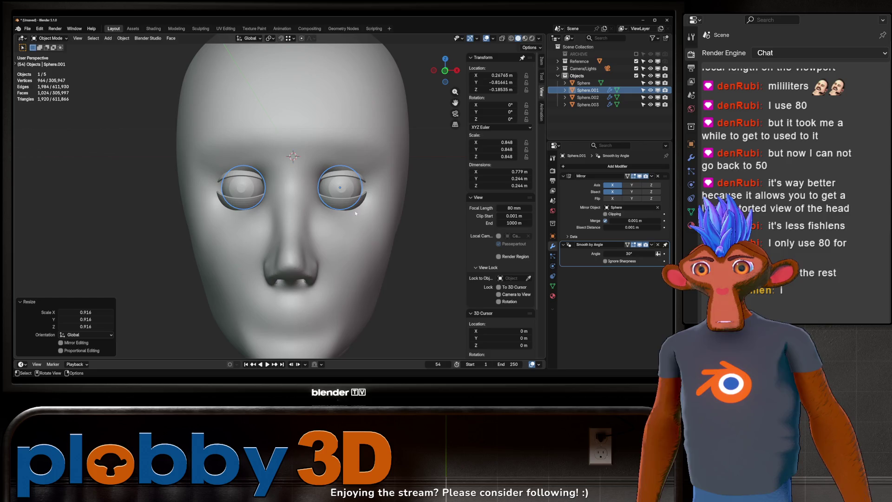
key("ctrl+a")
left_click(379, 225)
- Select the eyelid objects and start adjusting the Solidify shell thickness
scroll(331, 180, "up", 2)
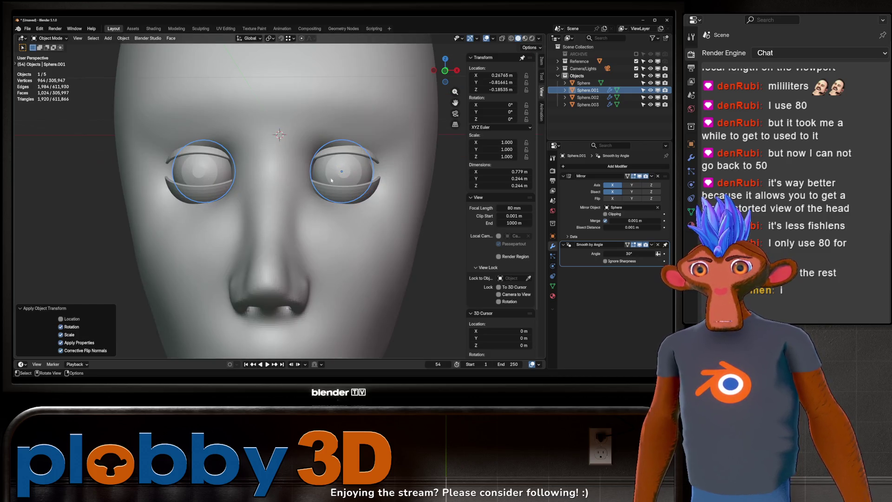
left_click(341, 152)
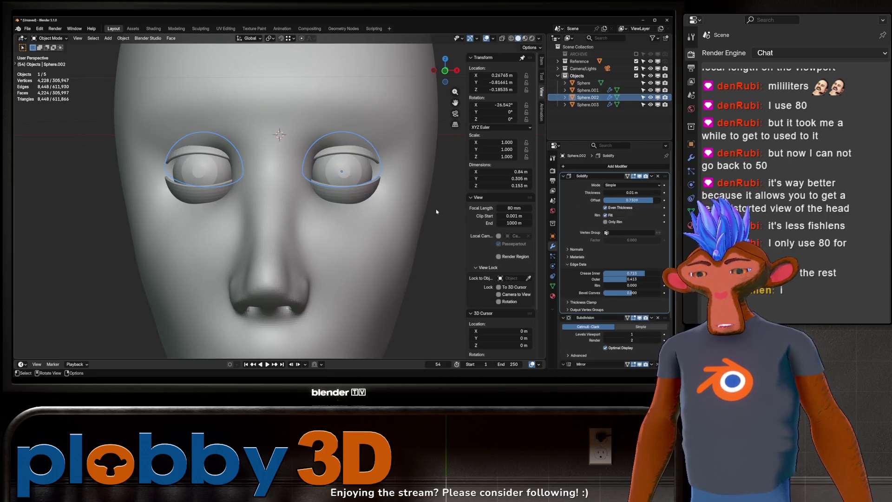
middle_click_drag(244, 195, 269, 178)
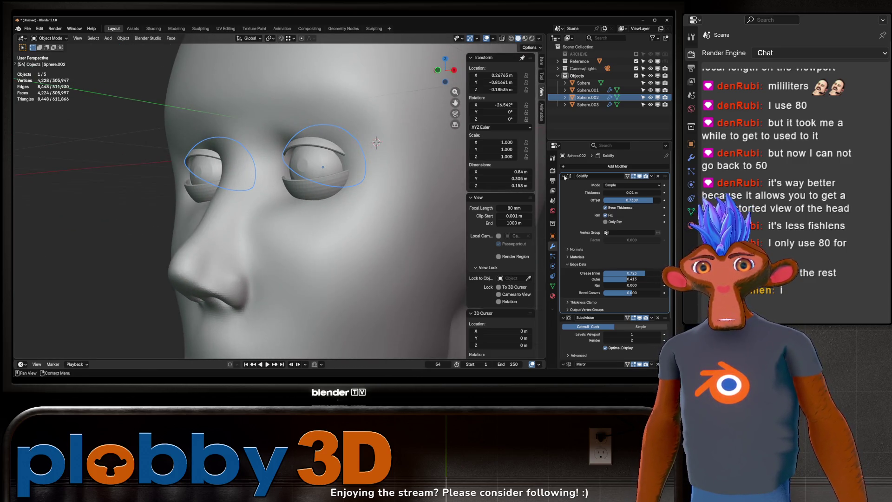
mouse_move(622, 192)
left_mouse_down()
mouse_move(548, 194)
mouse_move(478, 211)
left_mouse_up()
left_click(323, 188)
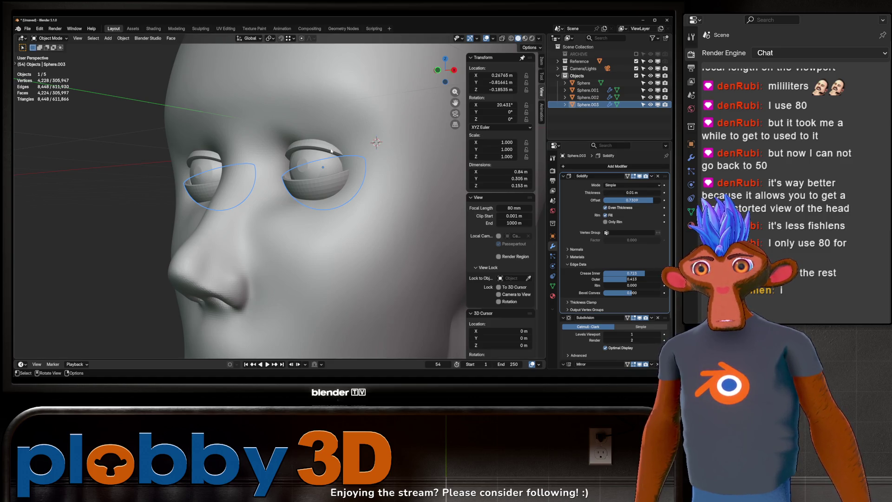
left_click(332, 151)
left_click(326, 187)
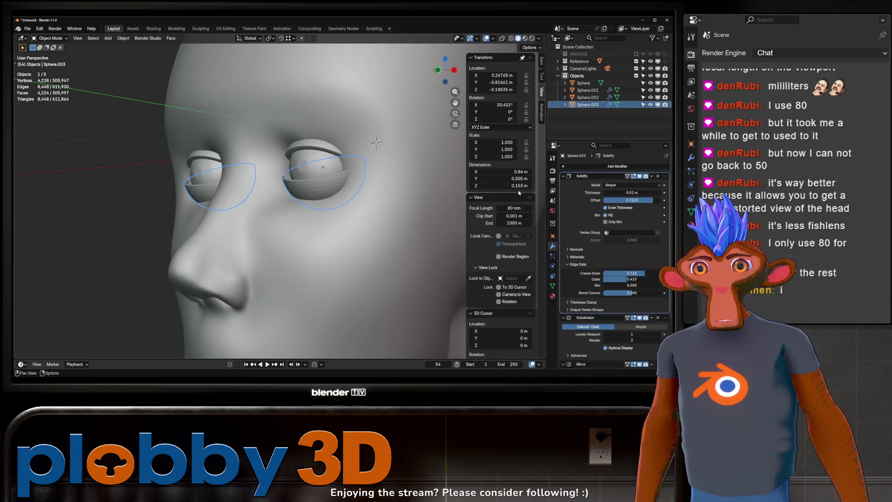
- Give the lower eyelids Solidify thickness 0.021 m and offset -1, then apply Subdivision
left_click(630, 192)
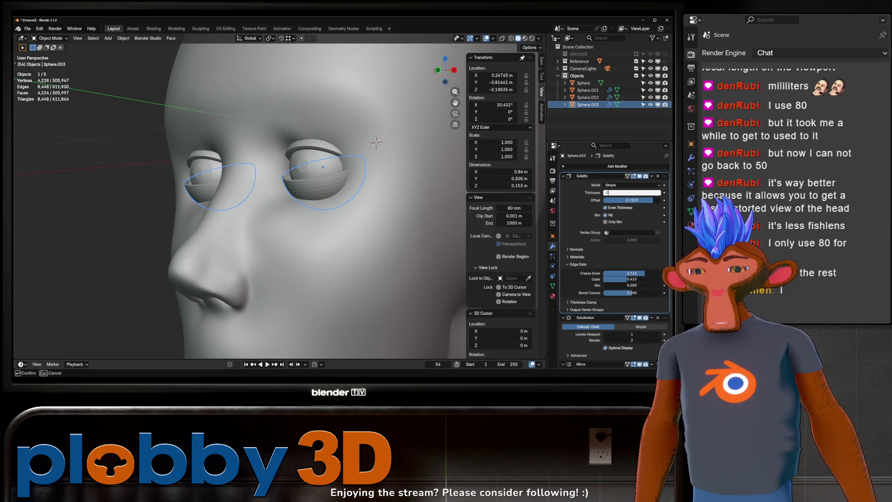
type("21")
key("Return")
left_click_drag(624, 201, 585, 201)
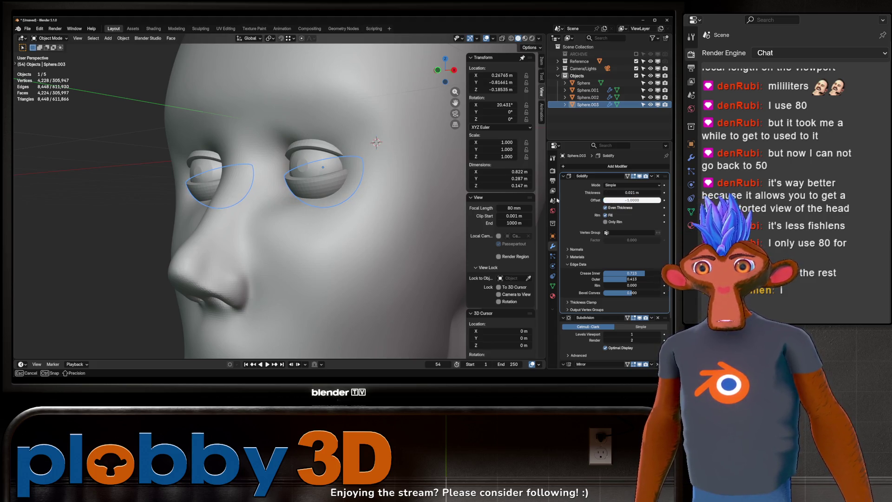
mouse_move(325, 211)
middle_mouse_down()
mouse_move(404, 211)
mouse_move(380, 229)
mouse_move(381, 182)
mouse_move(398, 175)
middle_mouse_up()
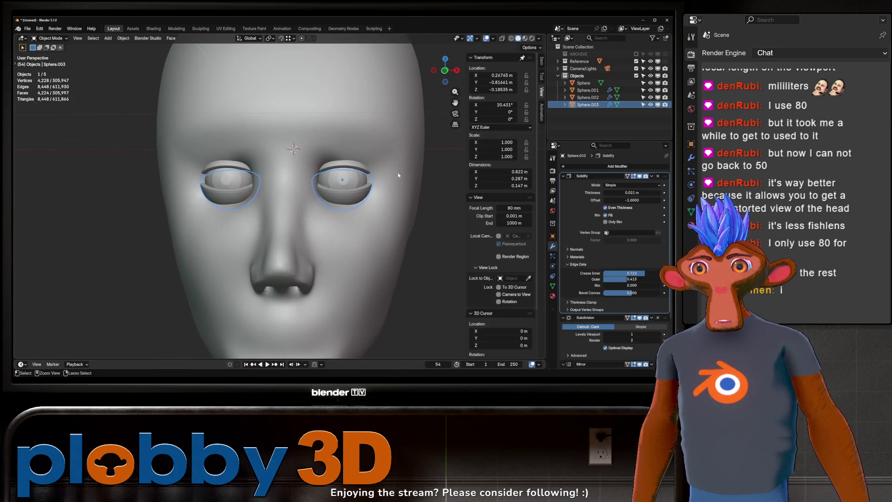
key("ctrl+a")
key("ctrl+a")
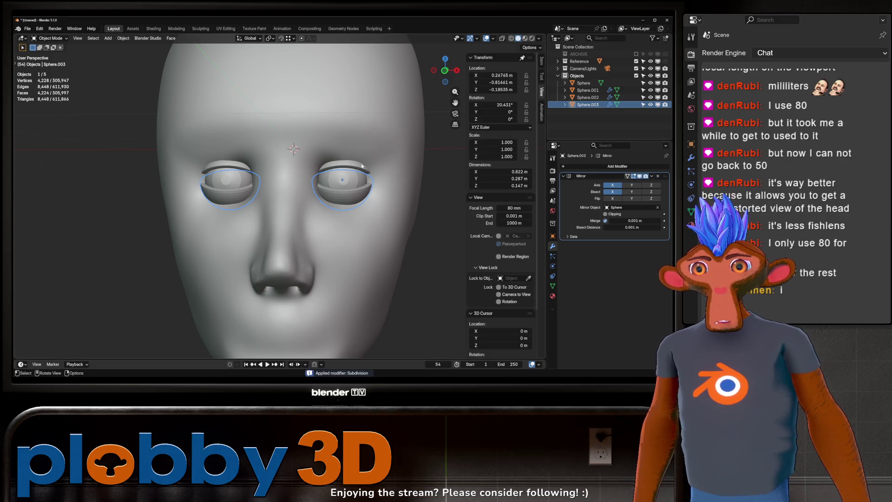
- Tilt the upper eyelid object around the X axis
left_click(362, 165)
key("r")
key("x")
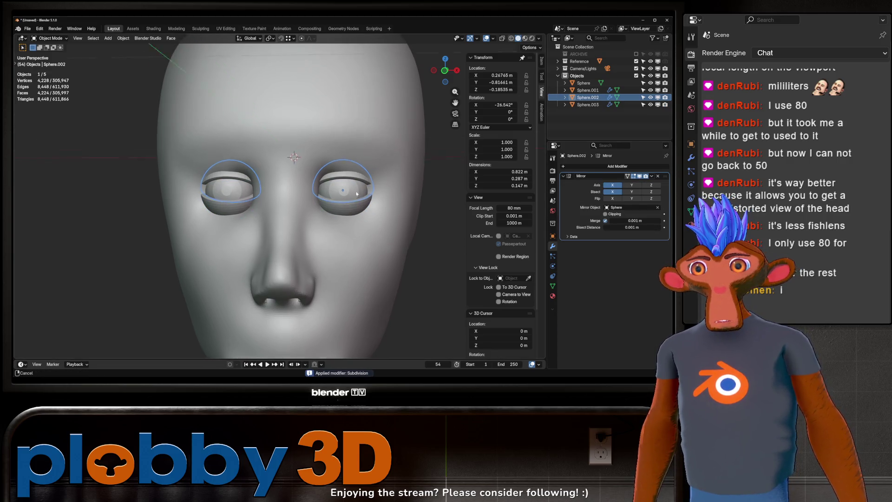
left_click(357, 194)
- Sculpt the upper eyelid with a larger Grab brush so it wraps both eyeballs
key("ctrl+Tab")
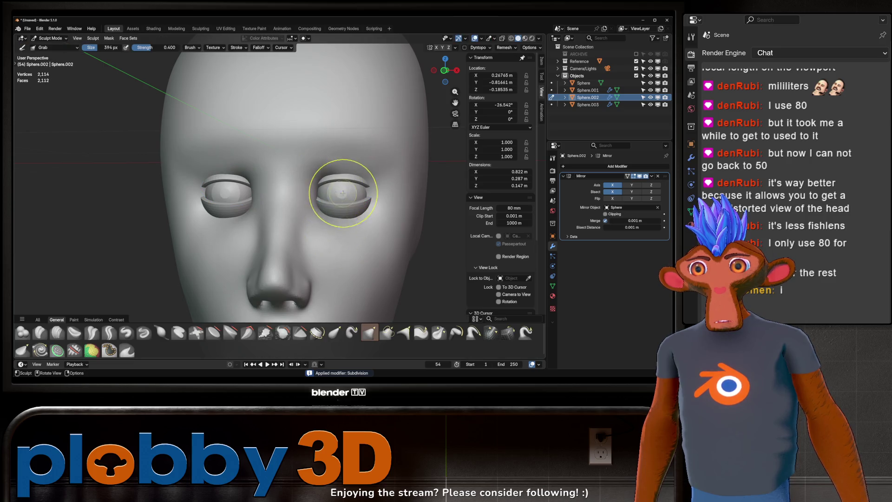
key("KP_1")
scroll(337, 191, "up", 3)
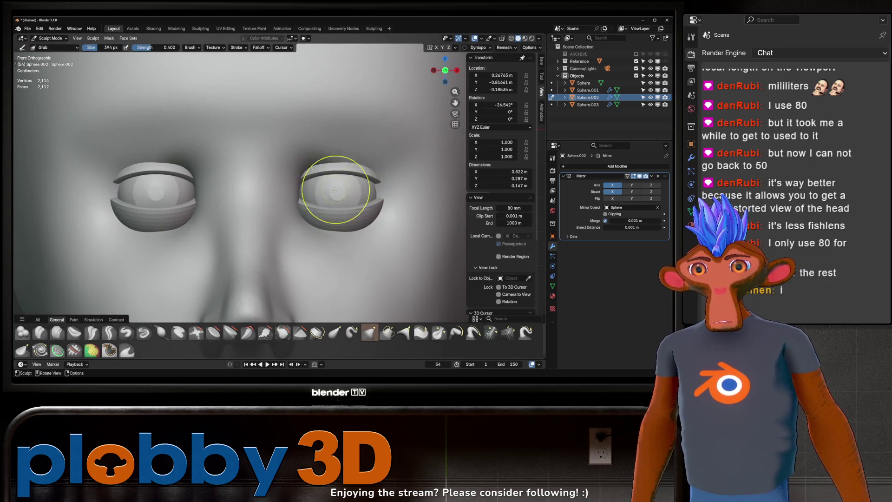
key("f")
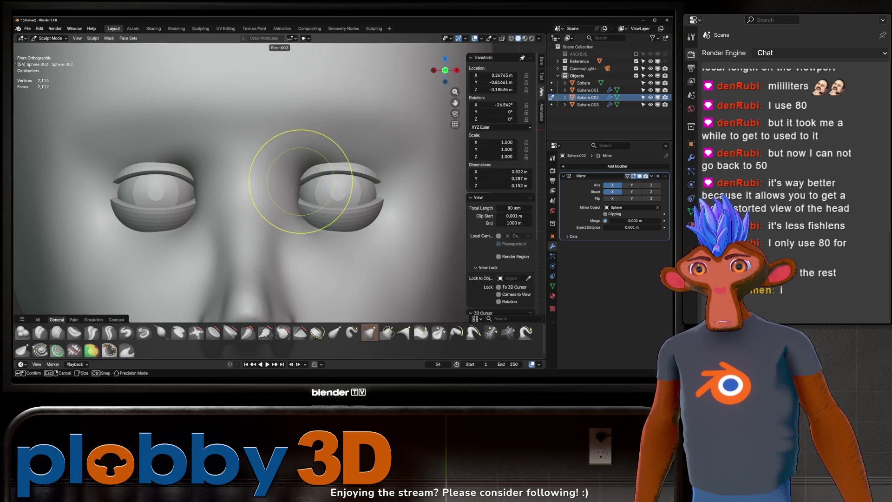
left_click(326, 183)
mouse_move(300, 183)
left_mouse_down()
mouse_move(296, 191)
mouse_move(317, 159)
mouse_move(319, 172)
mouse_move(295, 192)
left_mouse_up()
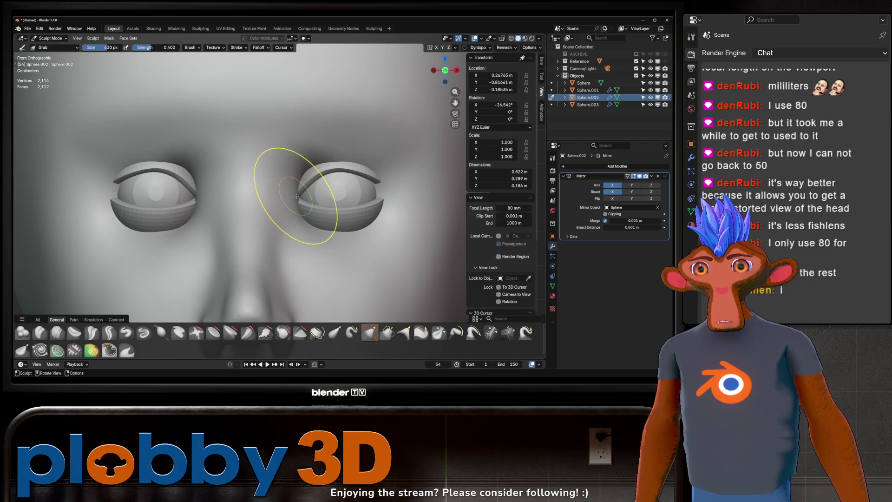
mouse_move(309, 187)
middle_mouse_down()
mouse_move(295, 189)
mouse_move(301, 196)
middle_mouse_up()
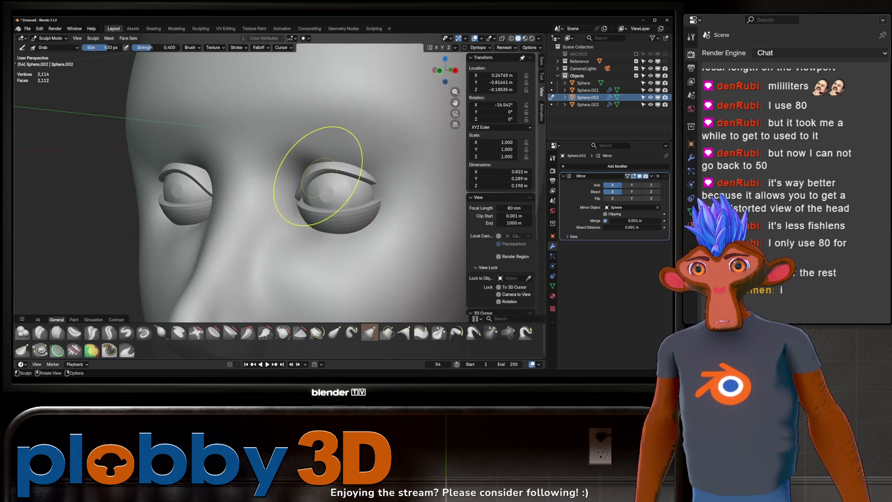
key("KP_1")
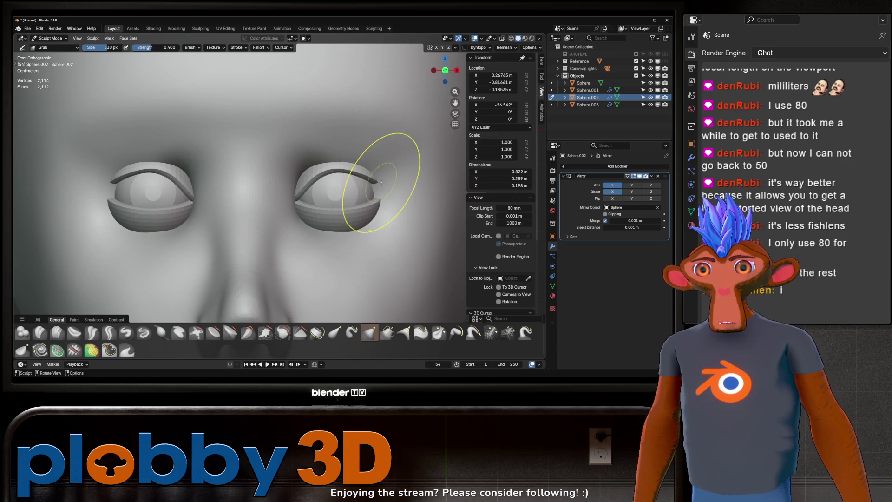
mouse_move(317, 176)
left_mouse_down()
mouse_move(308, 155)
mouse_move(331, 171)
left_mouse_up()
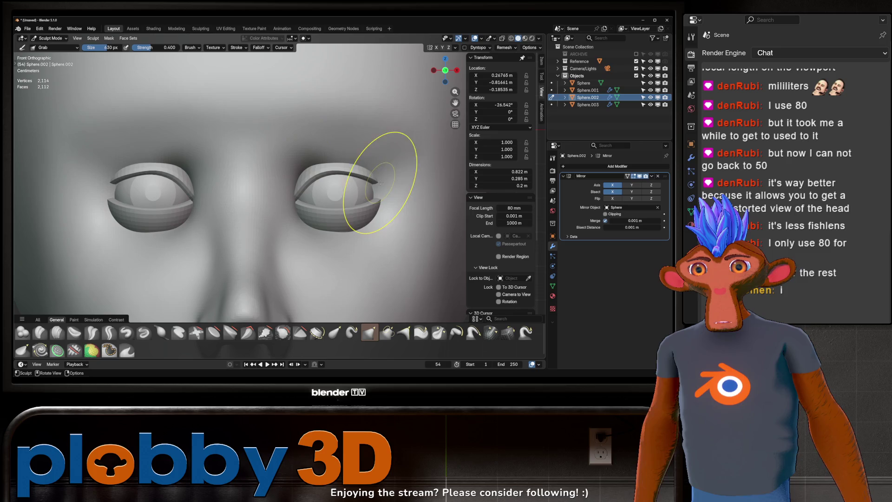
mouse_move(383, 185)
left_mouse_down()
mouse_move(379, 175)
mouse_move(374, 195)
mouse_move(370, 178)
mouse_move(387, 193)
mouse_move(377, 186)
mouse_move(380, 201)
left_mouse_up()
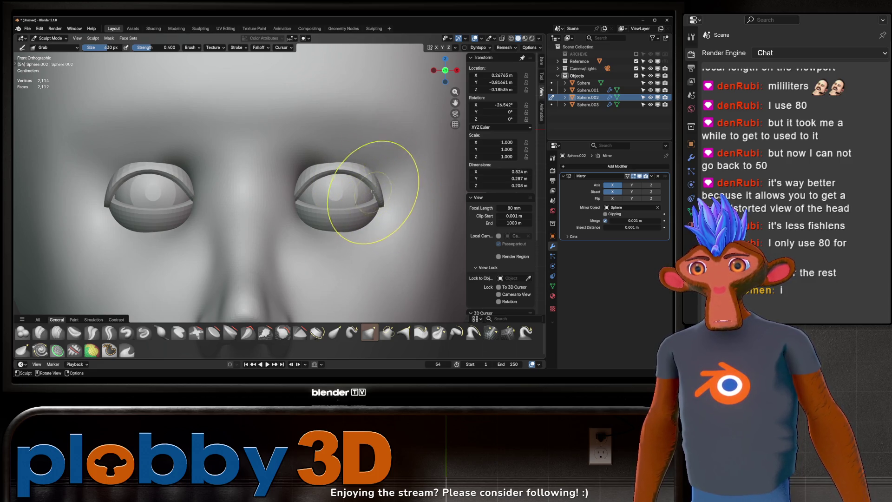
middle_click_drag(375, 185, 369, 180)
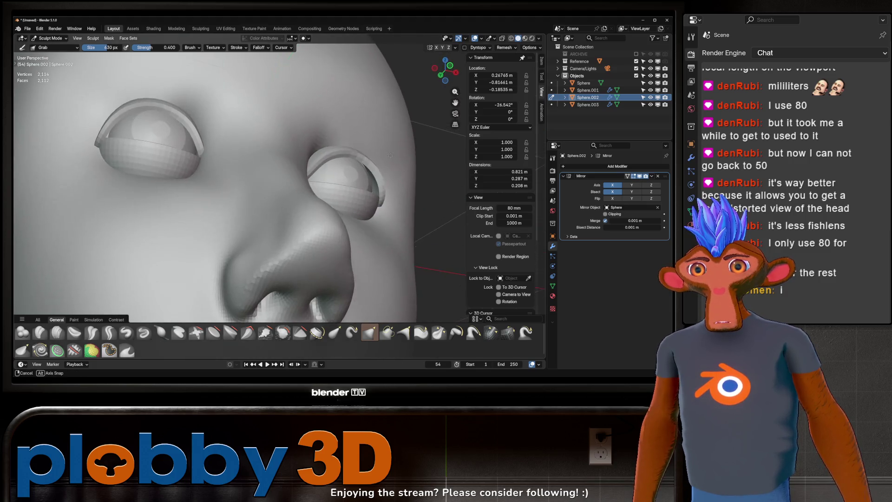
left_click_drag(369, 179, 379, 193)
- Pull the upper eyelid's outer corner outward and enlarge the brush to 696 px
key("alt+q")
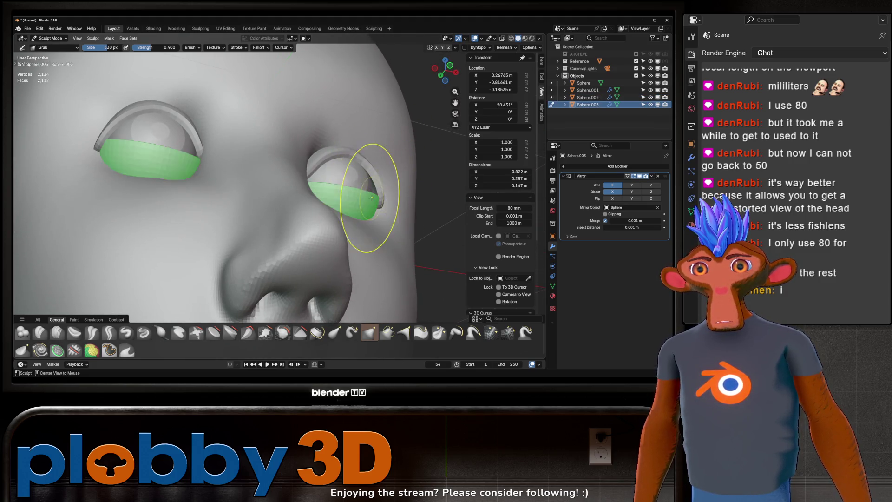
middle_click_drag(379, 193, 367, 210)
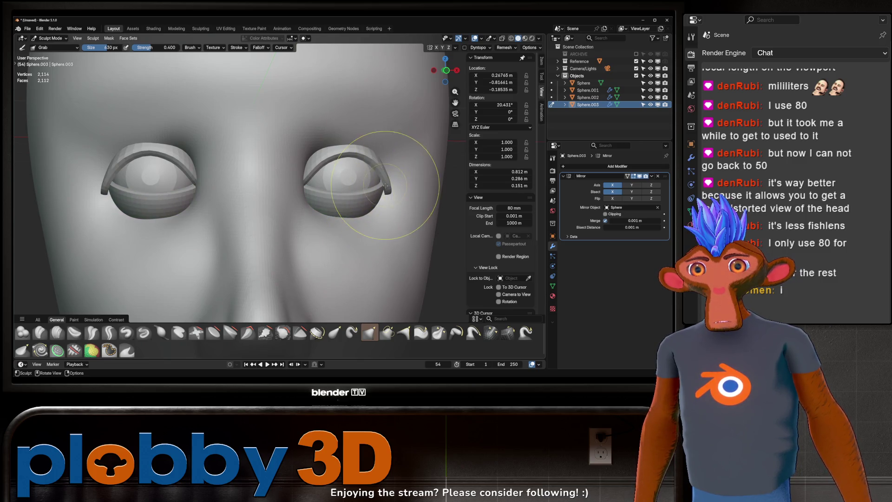
key("alt+q")
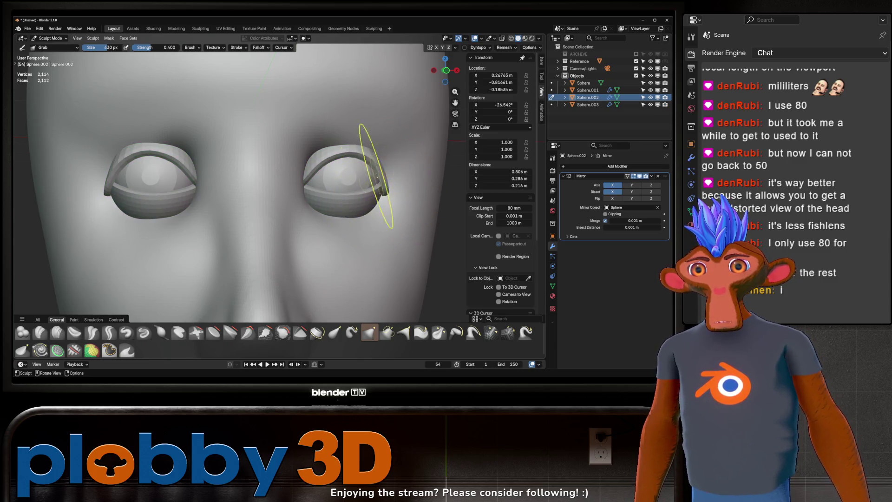
key("f")
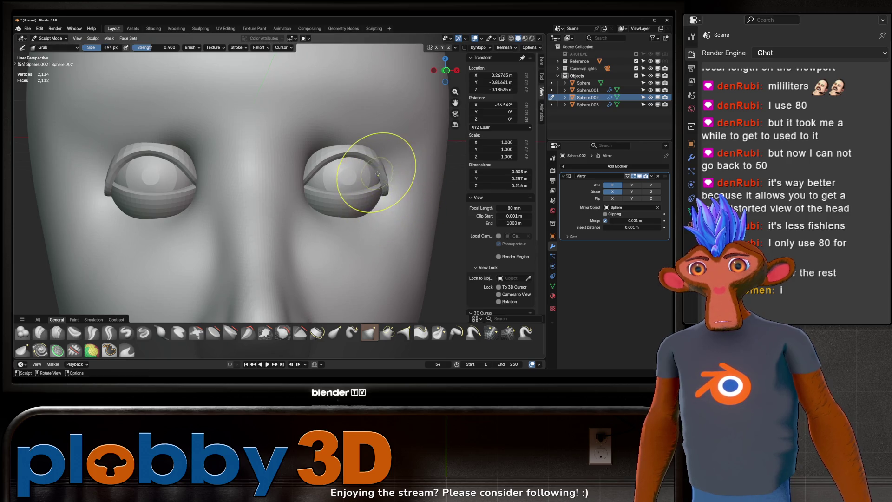
left_click_drag(378, 175, 386, 178)
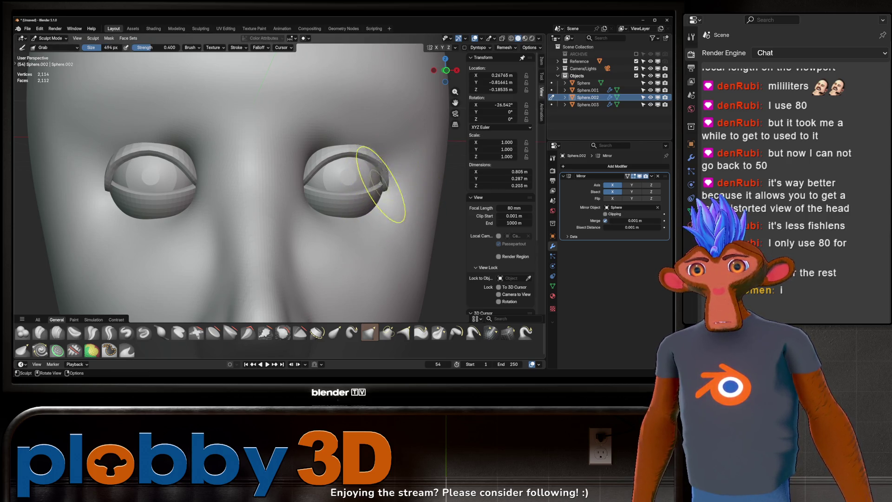
mouse_move(380, 184)
middle_mouse_down()
mouse_move(345, 188)
mouse_move(391, 186)
mouse_move(321, 188)
mouse_move(380, 173)
middle_mouse_up()
key("f")
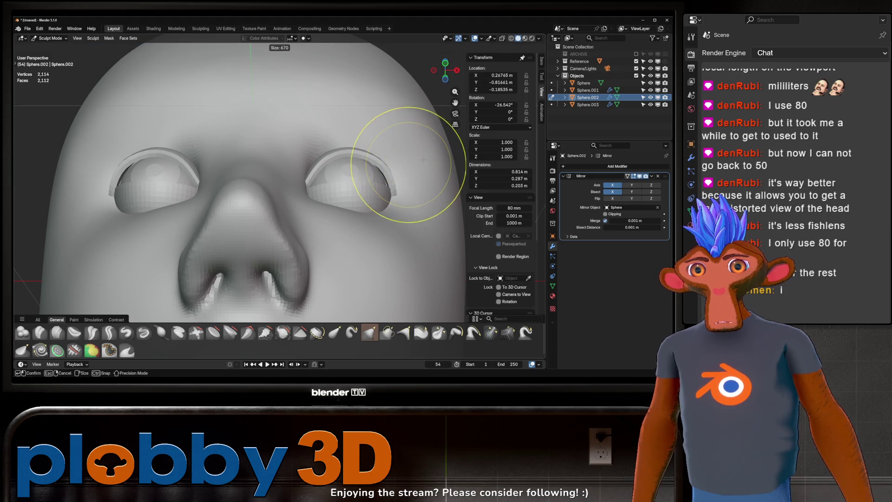
left_click(414, 167)
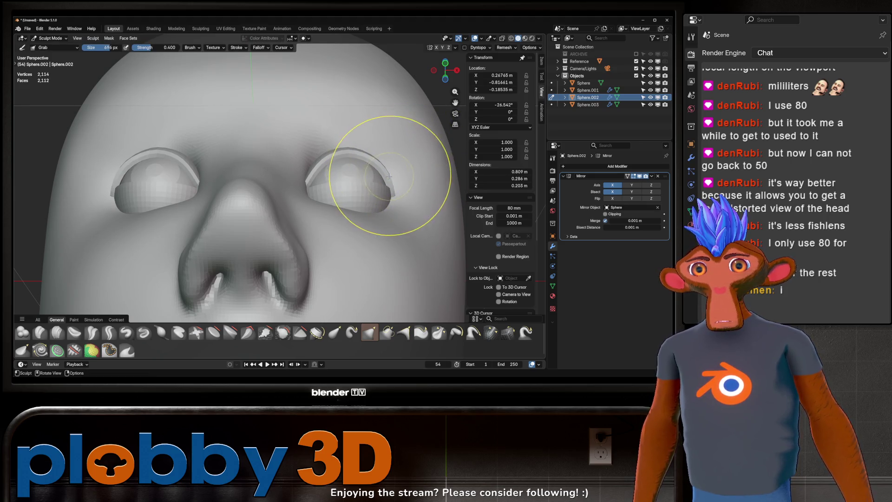
mouse_move(389, 175)
middle_mouse_down()
mouse_move(335, 201)
mouse_move(319, 169)
middle_mouse_up()
- Reshape the lower eyelid with the Grab brush so it hugs the eyeball
key("alt+q")
mouse_move(299, 179)
left_mouse_down()
mouse_move(305, 191)
mouse_move(318, 183)
left_mouse_up()
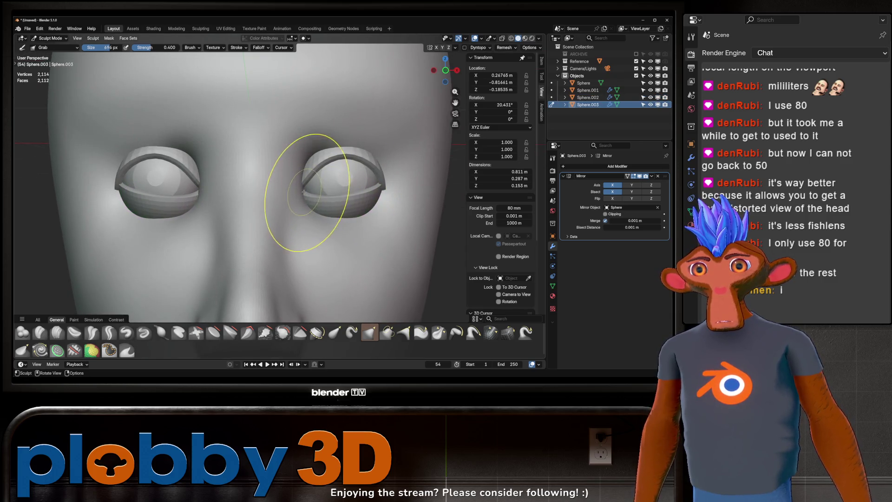
middle_click_drag(319, 183, 335, 180)
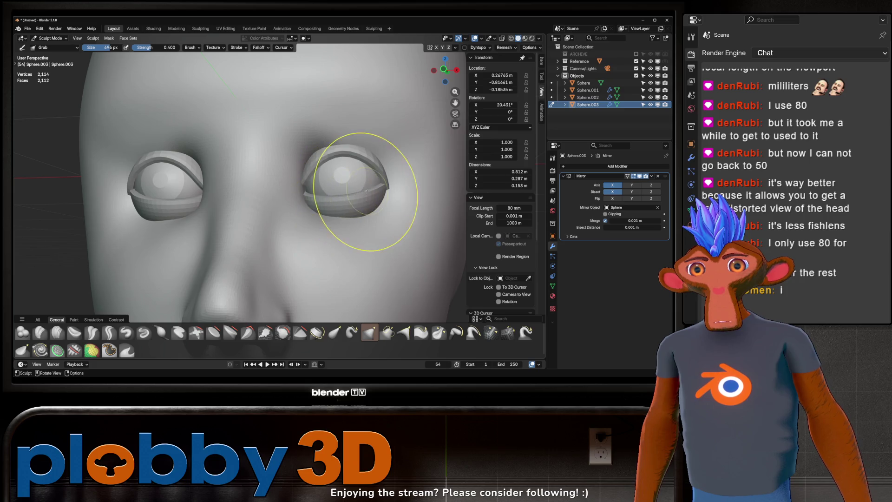
mouse_move(358, 179)
left_mouse_down()
mouse_move(343, 183)
mouse_move(384, 195)
left_mouse_up()
mouse_move(383, 195)
middle_mouse_down()
mouse_move(395, 199)
mouse_move(379, 194)
middle_mouse_up()
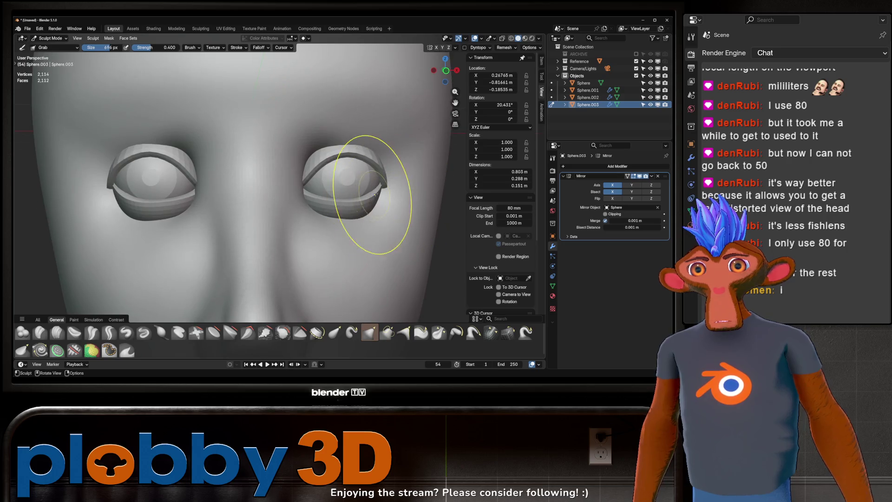
mouse_move(319, 190)
middle_mouse_down()
mouse_move(307, 197)
mouse_move(308, 189)
middle_mouse_up()
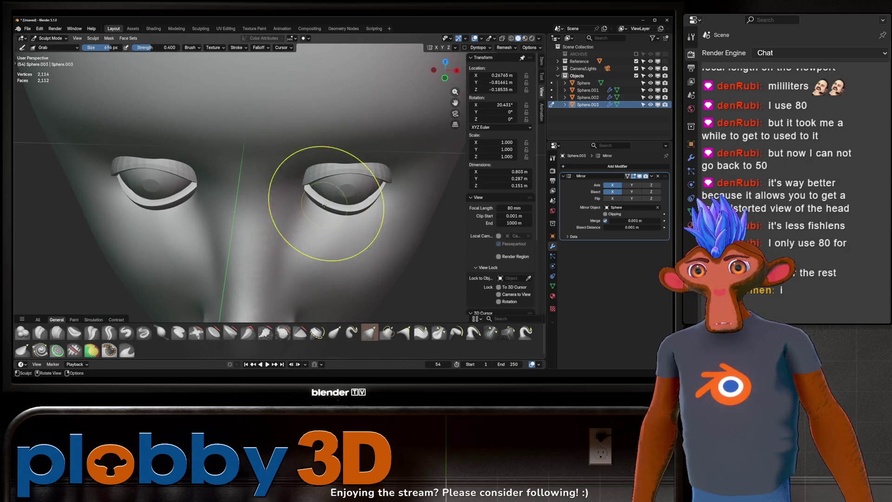
mouse_move(308, 189)
left_mouse_down()
mouse_move(358, 222)
mouse_move(383, 215)
mouse_move(349, 201)
mouse_move(348, 209)
left_mouse_up()
mouse_move(348, 209)
middle_mouse_down()
mouse_move(343, 229)
mouse_move(357, 184)
middle_mouse_up()
- Back in Object Mode, select all the eye parts and scale them up to 1.212
key("ctrl+Tab")
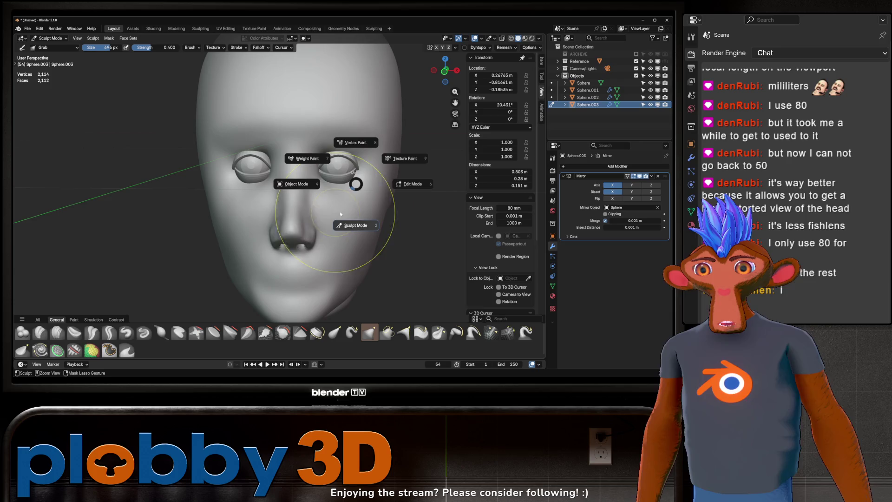
left_click(305, 188)
left_click(339, 167, "shift")
left_click(341, 156, "shift")
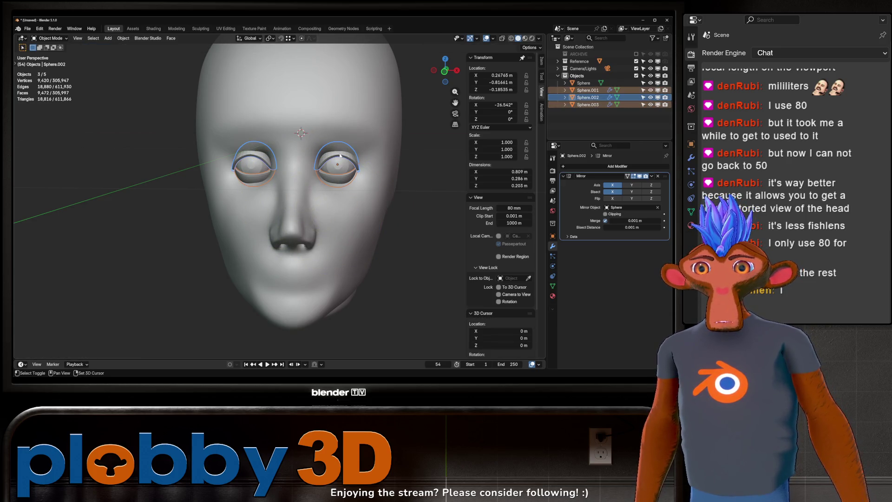
key("KP_1")
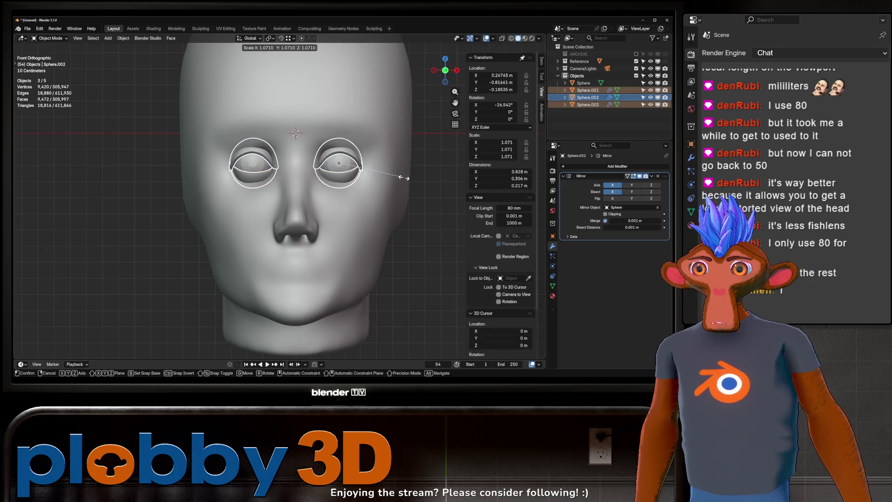
key("s")
left_click(415, 180)
- Shift the eye parts along X by -0.007676 m and check them from the side
key("g")
key("x")
left_click(433, 173)
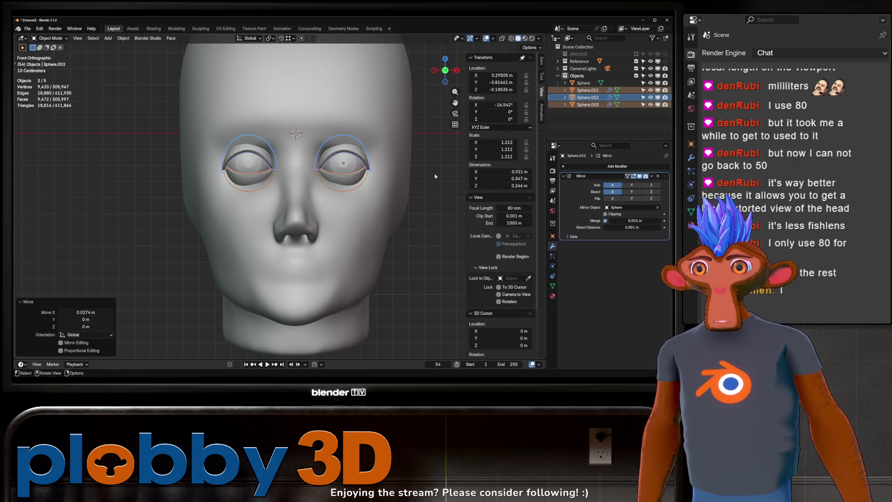
key("g")
key("x")
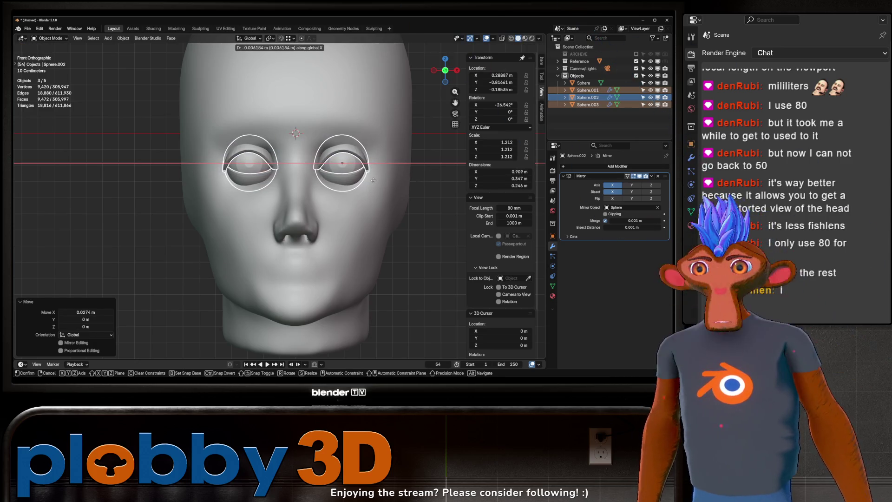
left_click(385, 187)
scroll(386, 192, "down", 1)
scroll(386, 192, "down", 3)
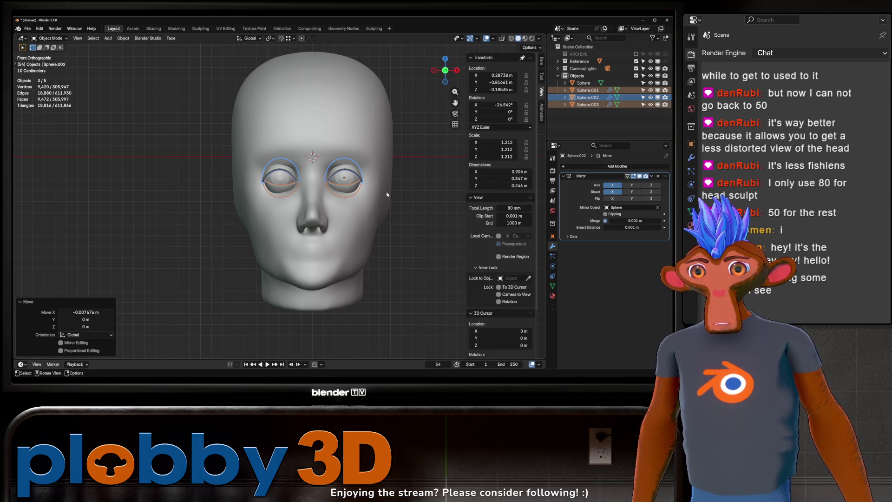
middle_click_drag(387, 194, 355, 192)
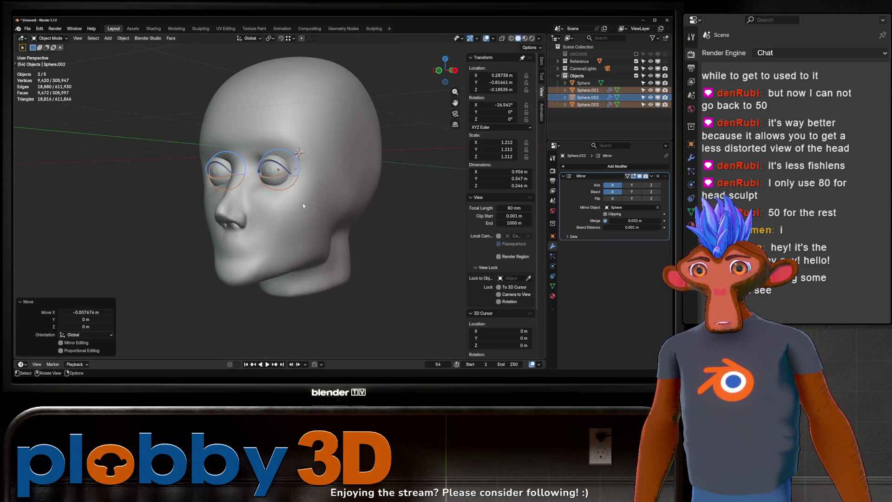
middle_click_drag(304, 205, 364, 219)
scroll(358, 189, "up", 4)
- Select only Sphere.002 and enter Sculpt Mode on it from the front view
left_click(330, 184)
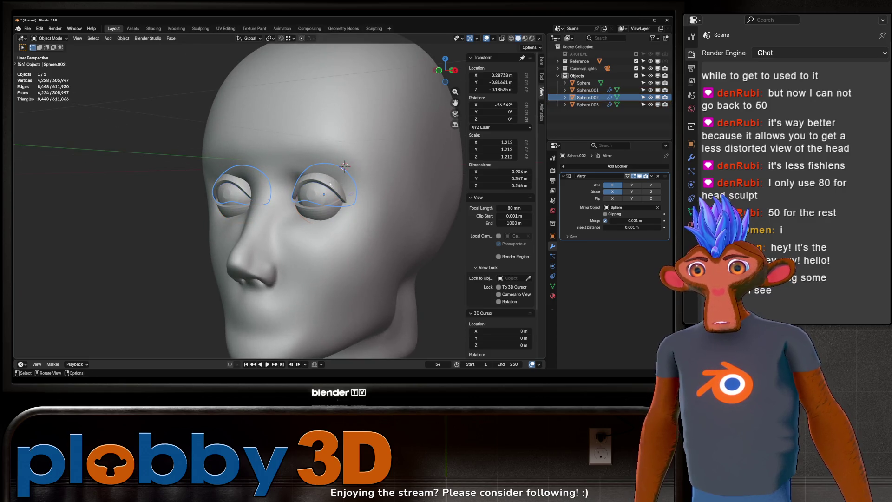
scroll(340, 183, "down", 4)
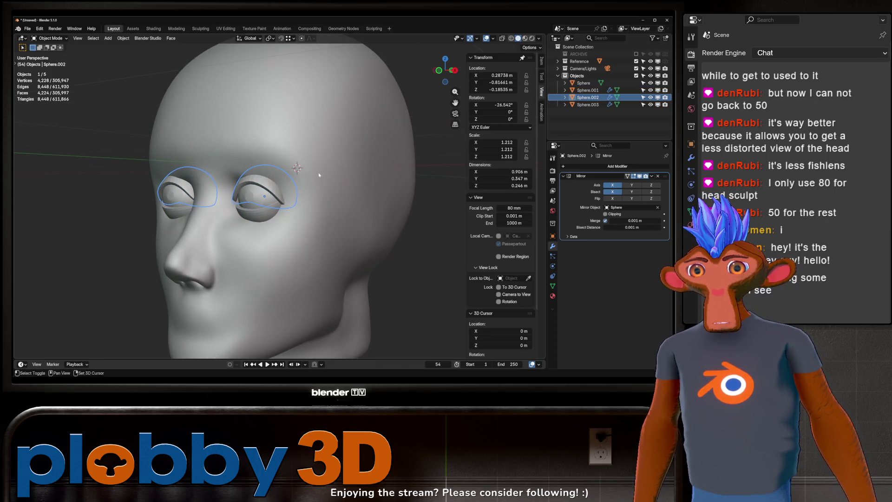
key("KP_1")
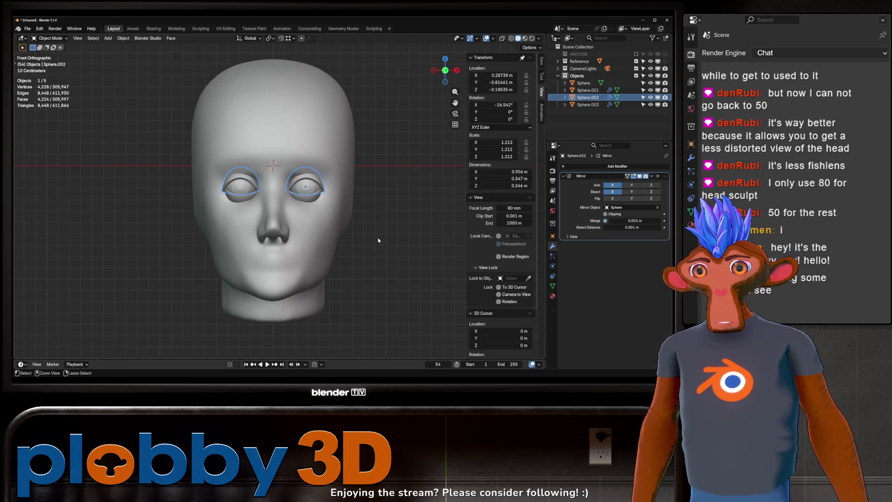
key("ctrl+Tab")
left_click(379, 282)
mouse_move(369, 189)
middle_mouse_down()
mouse_move(370, 199)
mouse_move(389, 205)
middle_mouse_up()
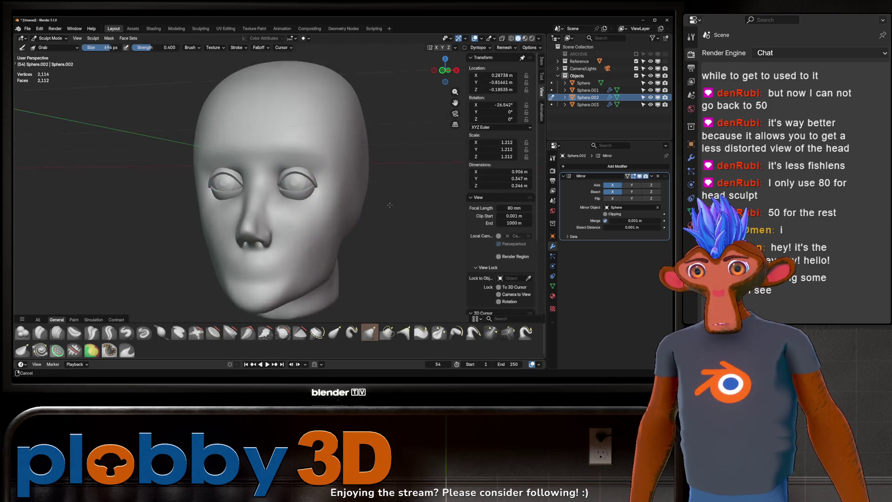
- Switch sculpting to the head mesh Sphere and set the Grab brush to 972 px
scroll(384, 200, "up", 4)
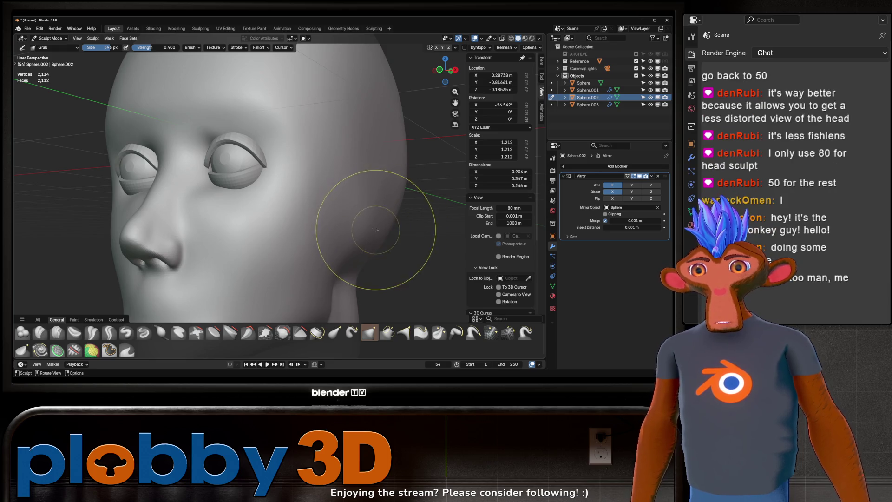
key("alt+q")
key("f")
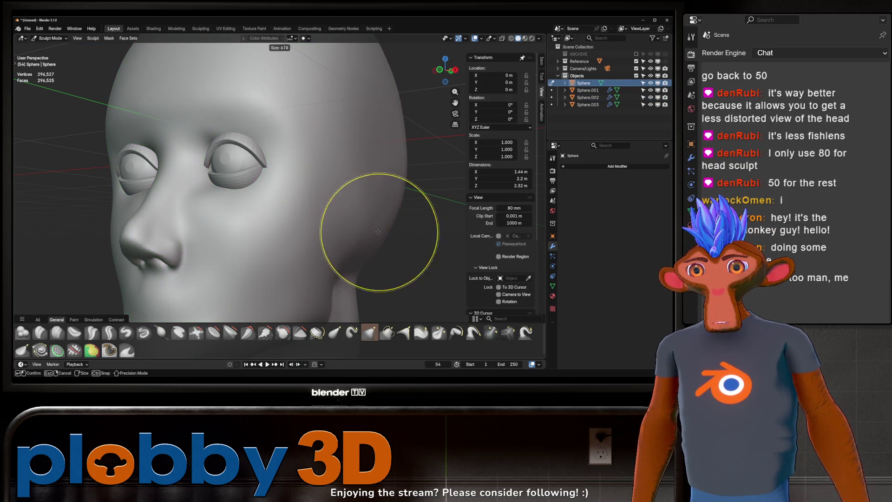
left_click(378, 232)
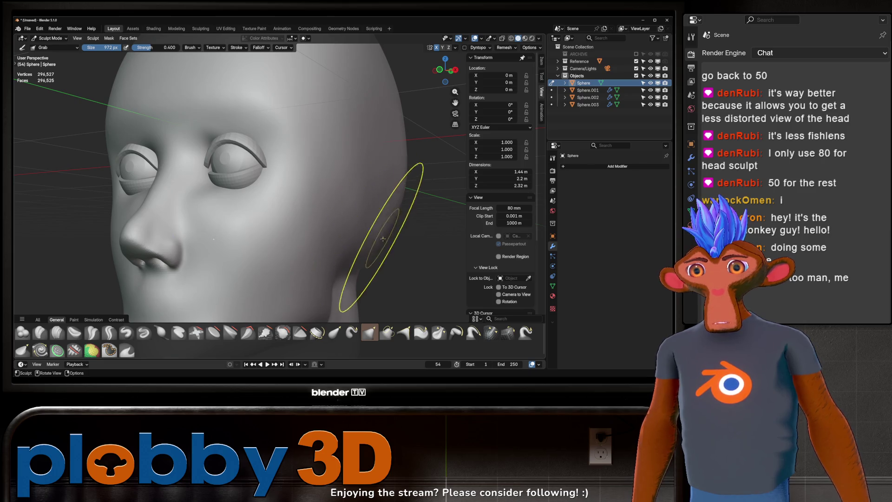
scroll(383, 239, "down", 5)
mouse_move(383, 239)
middle_mouse_down()
mouse_move(403, 210)
mouse_move(388, 192)
middle_mouse_up()
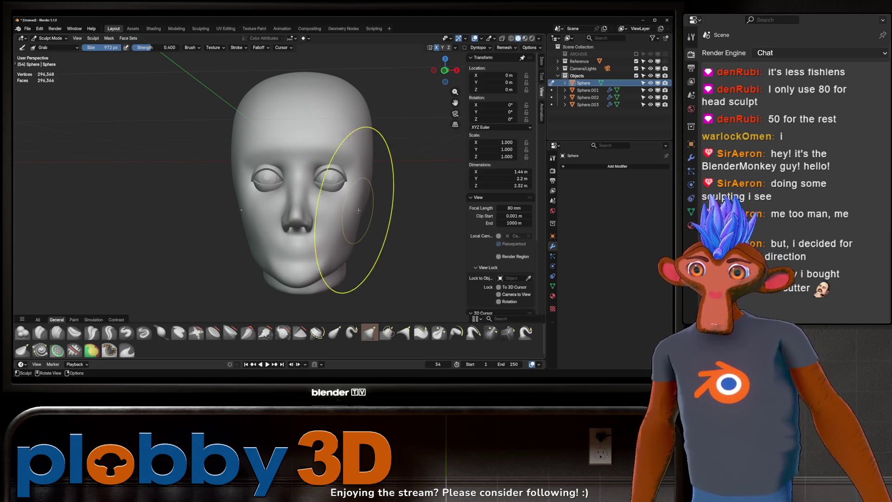
- Pull the jaw and lower face into shape with the Grab brush
middle_click_drag(358, 210, 367, 190)
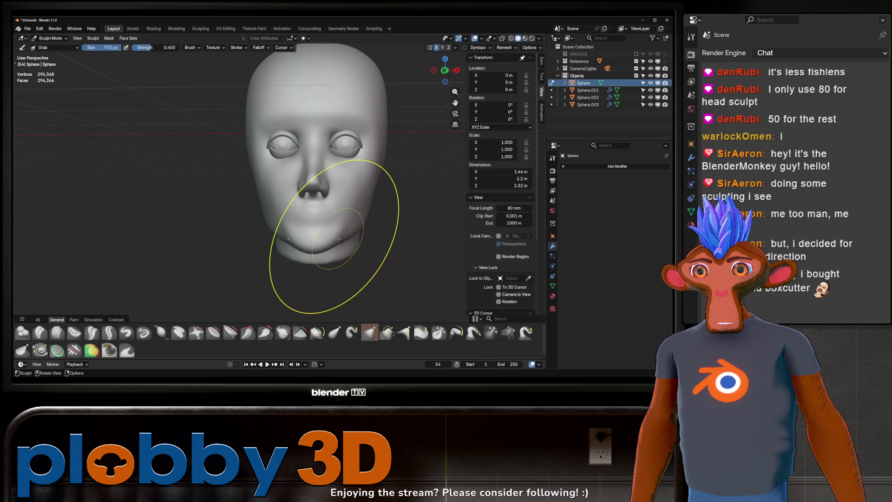
mouse_move(339, 238)
left_mouse_down()
mouse_move(325, 218)
mouse_move(338, 223)
left_mouse_up()
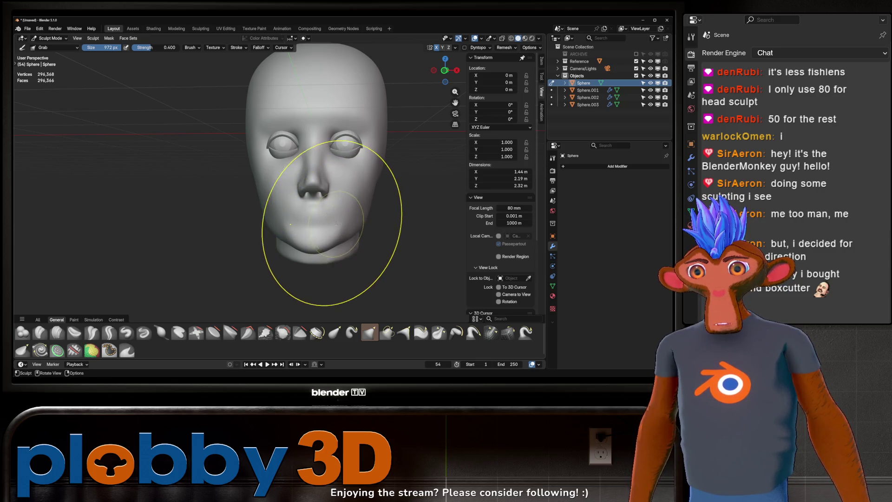
middle_click_drag(336, 223, 349, 249)
mouse_move(286, 258)
middle_mouse_down()
mouse_move(277, 237)
mouse_move(307, 246)
mouse_move(295, 288)
mouse_move(346, 214)
mouse_move(329, 180)
mouse_move(322, 223)
mouse_move(334, 189)
mouse_move(371, 206)
middle_mouse_up()
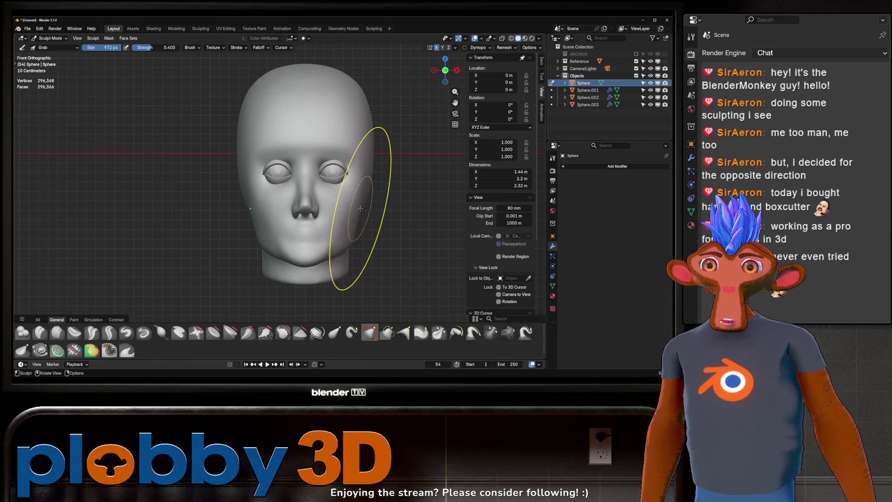
- Shrink the Grab brush to 442 px and inspect the jaw from below and in profile
middle_click_drag(360, 209, 358, 189)
key("f")
left_click(313, 214)
middle_click_drag(313, 214, 294, 230)
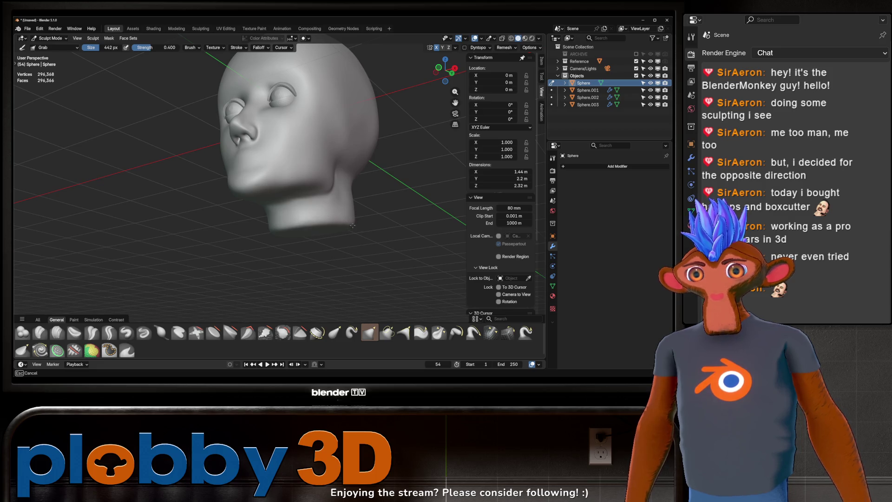
mouse_move(353, 225)
middle_mouse_down()
mouse_move(374, 205)
mouse_move(379, 180)
mouse_move(313, 205)
mouse_move(325, 153)
mouse_move(232, 147)
mouse_move(219, 166)
mouse_move(249, 264)
mouse_move(303, 183)
mouse_move(299, 199)
mouse_move(288, 175)
mouse_move(302, 190)
mouse_move(255, 174)
middle_mouse_up()
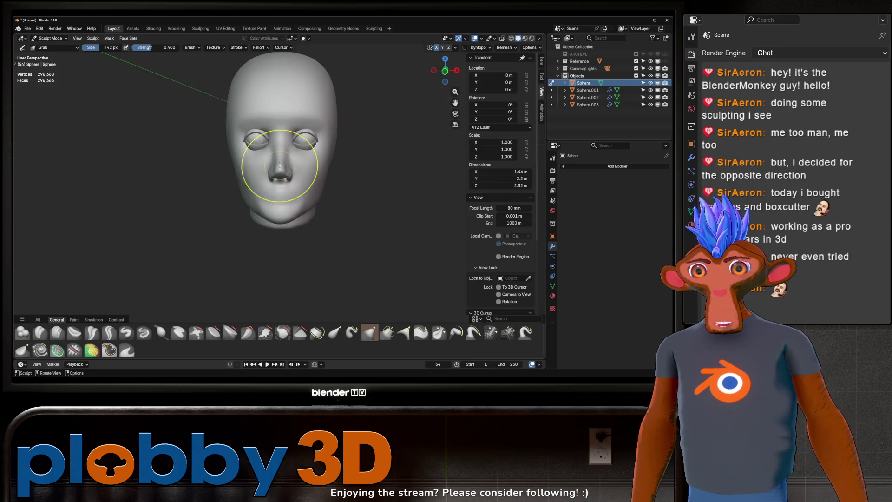
scroll(297, 163, "up", 3)
scroll(297, 179, "down", 1)
- Reshape the chin from the front view, then select the Crease Sharp brush
key("KP_1")
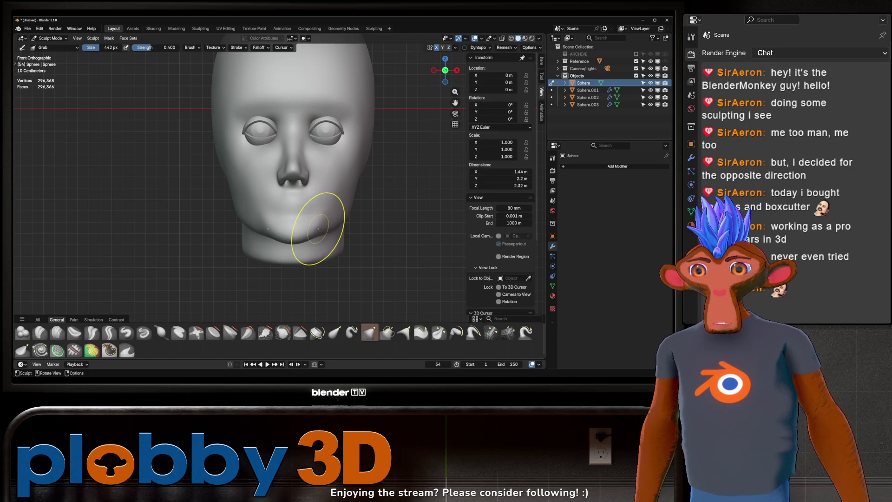
mouse_move(318, 223)
left_mouse_down()
mouse_move(318, 177)
mouse_move(319, 223)
left_mouse_up()
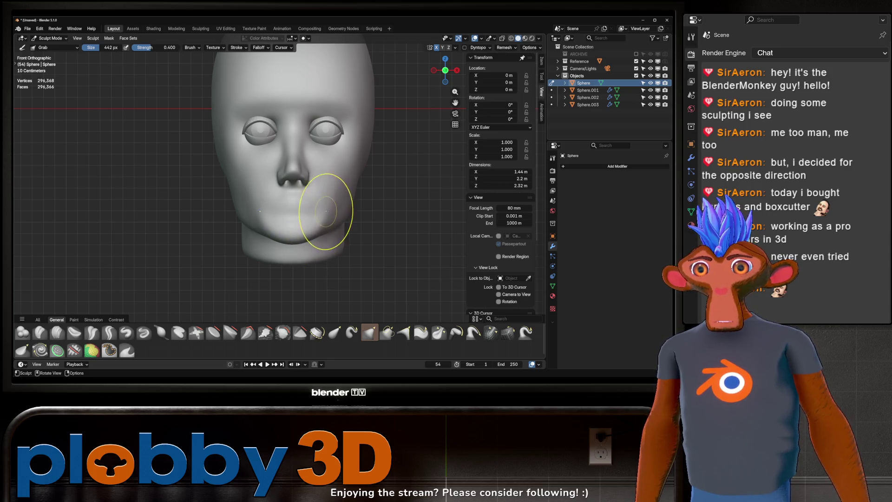
mouse_move(363, 150)
middle_mouse_down("ctrl")
mouse_move(381, 144)
mouse_move(413, 156)
mouse_move(395, 166)
middle_mouse_up("ctrl")
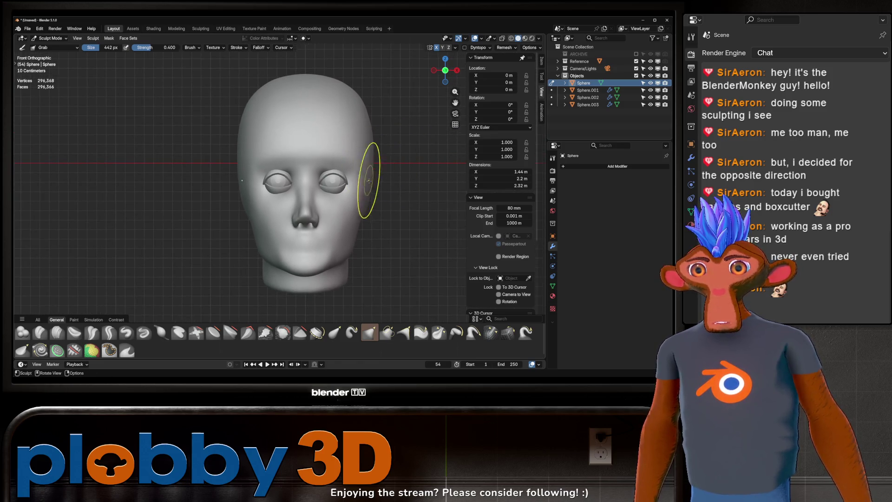
left_click(109, 332)
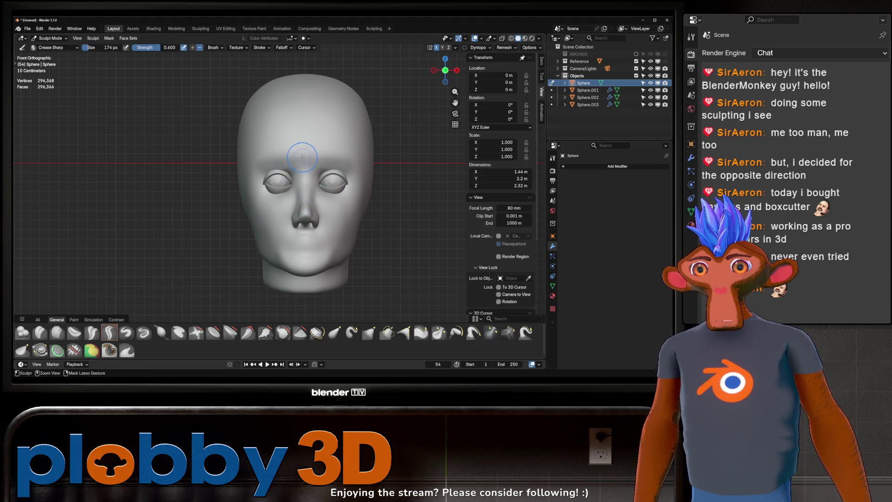
- Carve a symmetric Crease Sharp line across the forehead and view the head in three-quarter
mouse_move(303, 162)
left_mouse_down()
mouse_move(341, 161)
mouse_move(368, 179)
left_mouse_up()
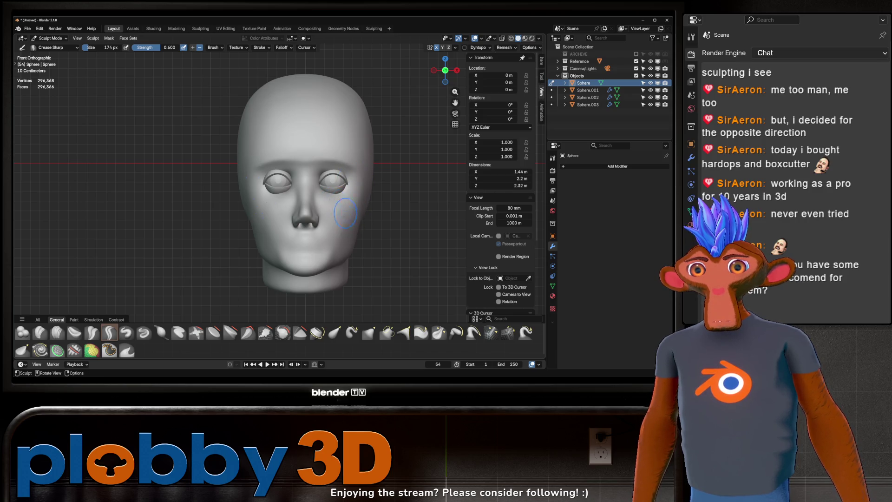
middle_click_drag(337, 174, 309, 176)
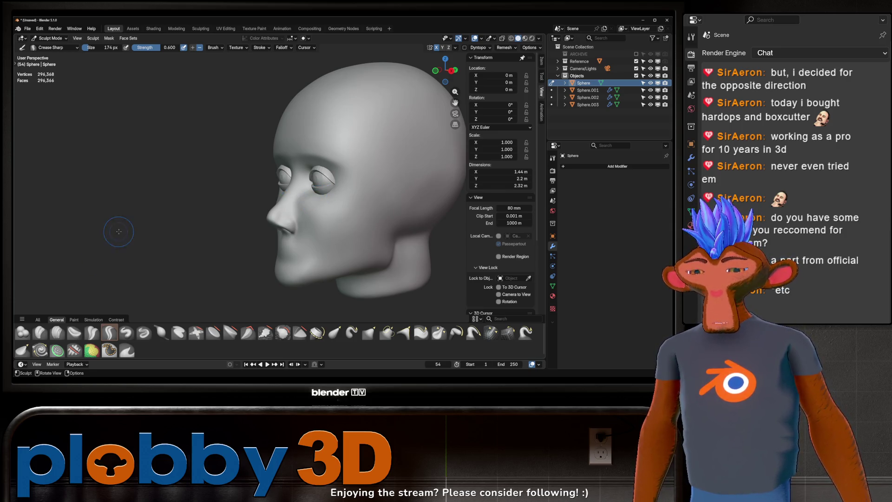
key("q")
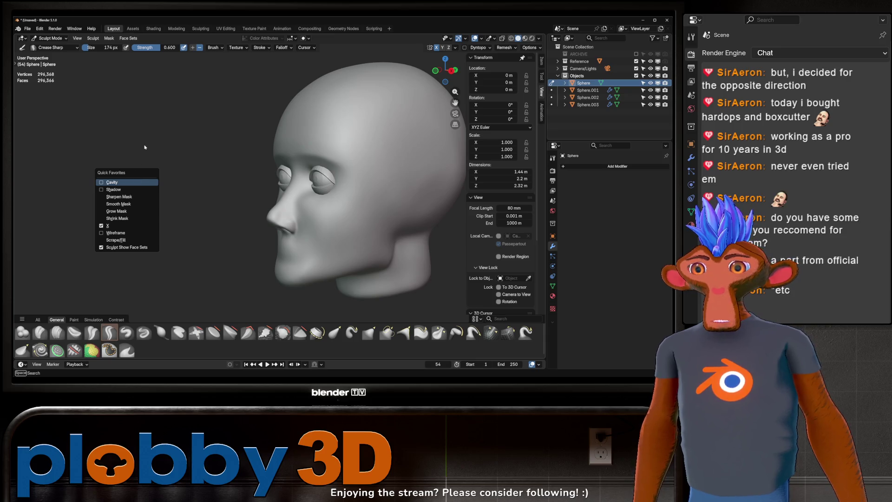
key("Escape")
key("q")
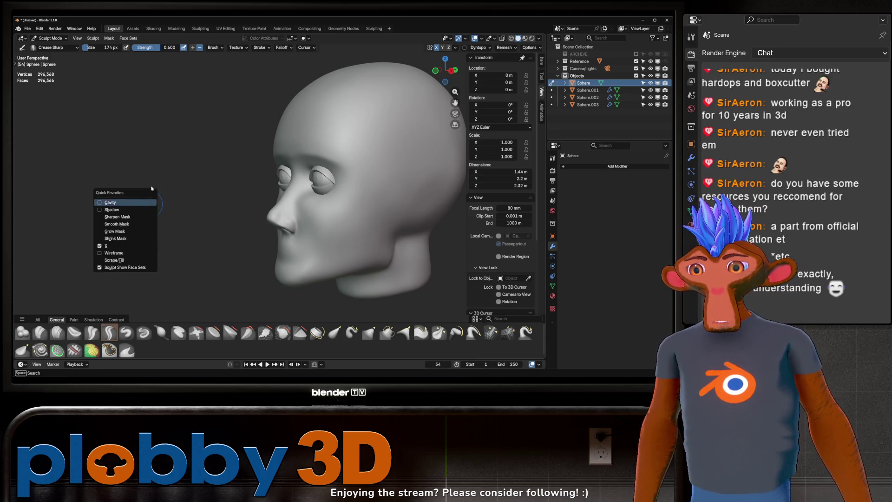
key("Escape")
key("q")
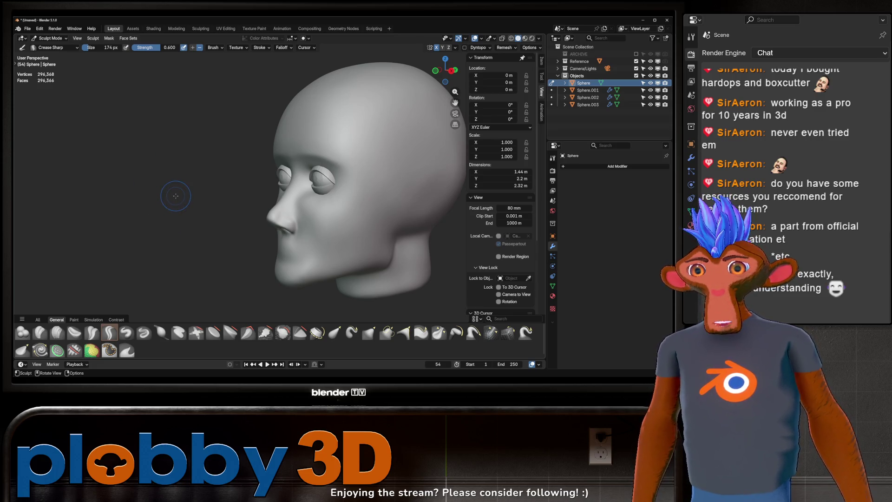
middle_click_drag(175, 197, 195, 204)
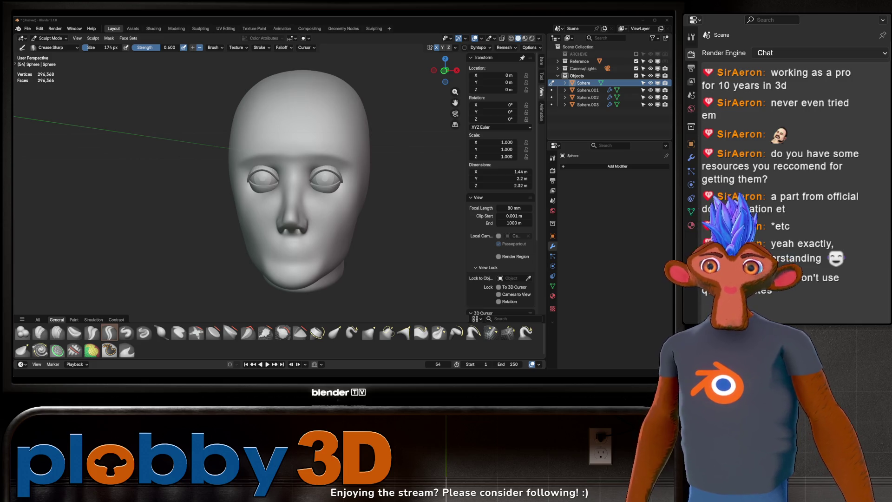
- Search the installed add-ons in Preferences for 'hard', inspect Hard Ops 26', and close Preferences
left_click(40, 28)
left_click(62, 129)
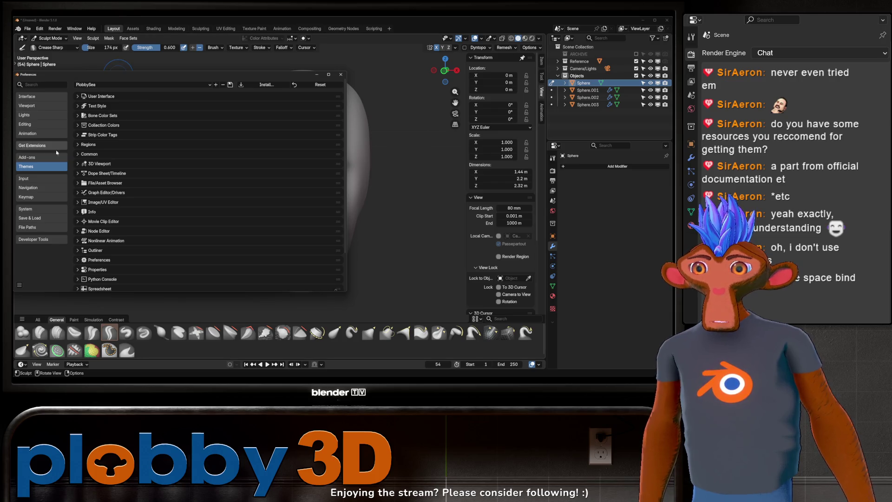
left_click(35, 158)
left_click(115, 86)
type("hard")
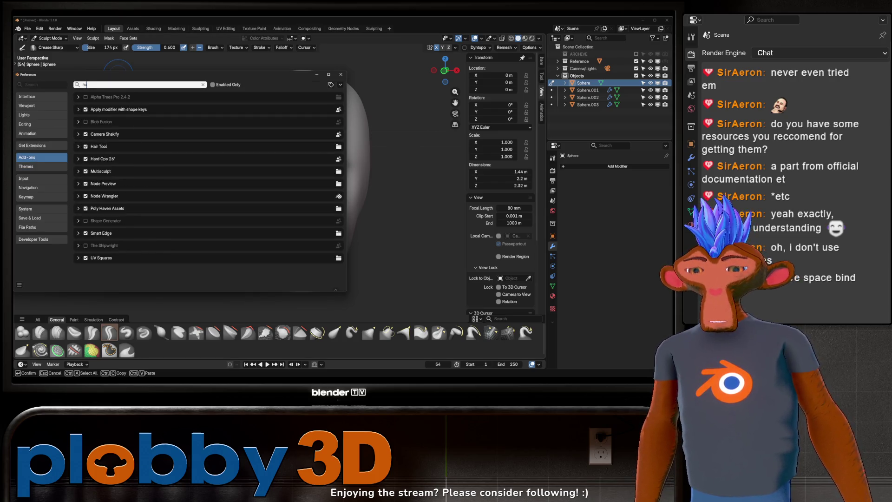
left_click(78, 97)
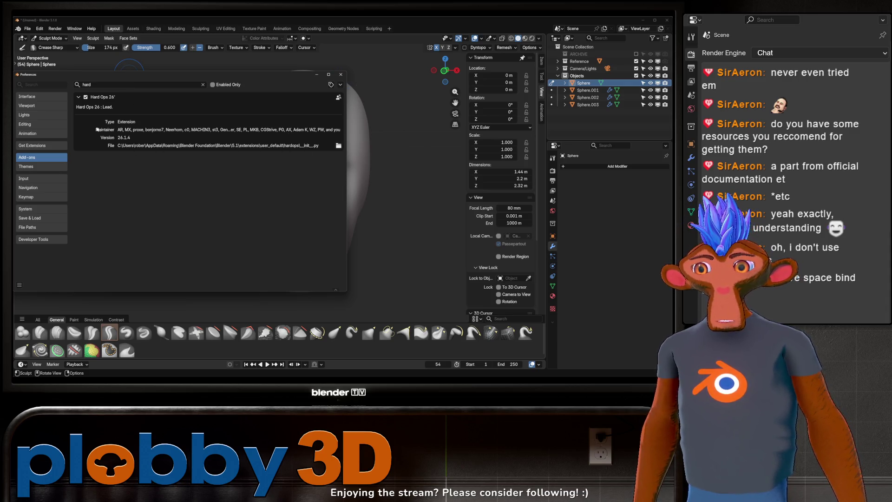
left_click(340, 75)
- Switch the head to Weight Paint mode, then back to Object Mode
key("ctrl+Tab")
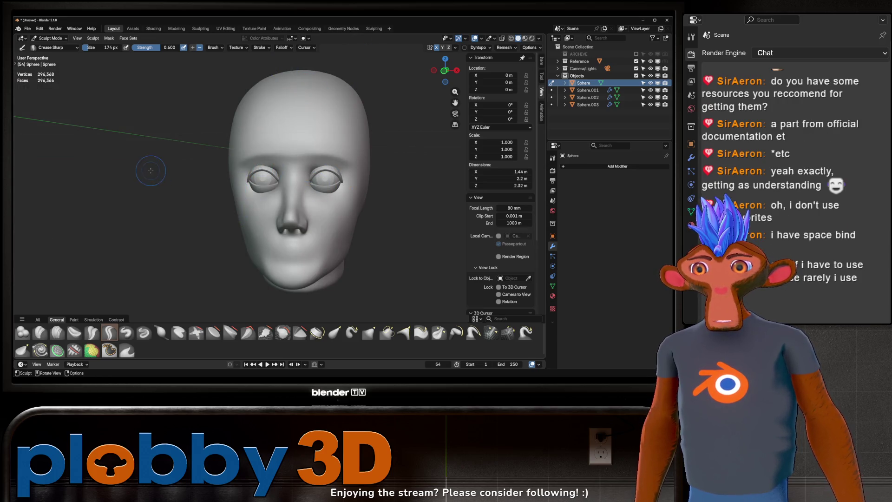
key("ctrl+Tab")
left_click(91, 114)
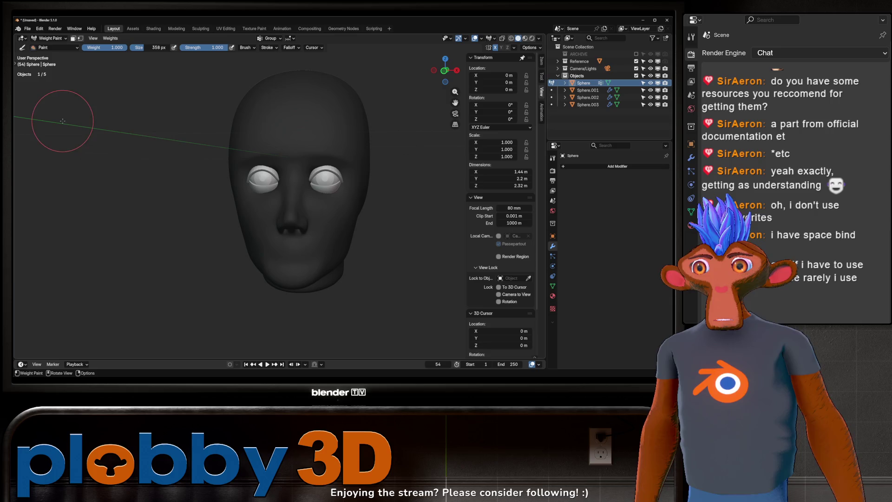
key("ctrl+Tab")
left_click(135, 168)
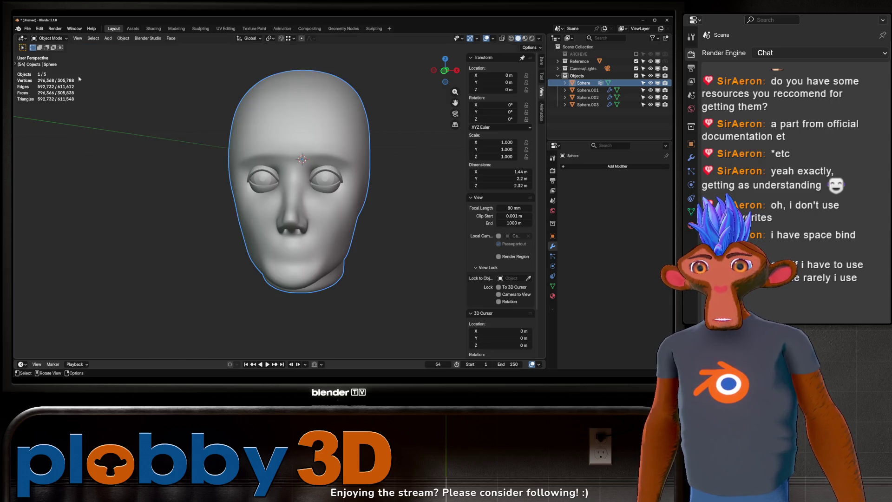
- Reopen Preferences and search Get Extensions for 'hard' to view Hard Ops 26' details
left_click(40, 28)
left_click(51, 127)
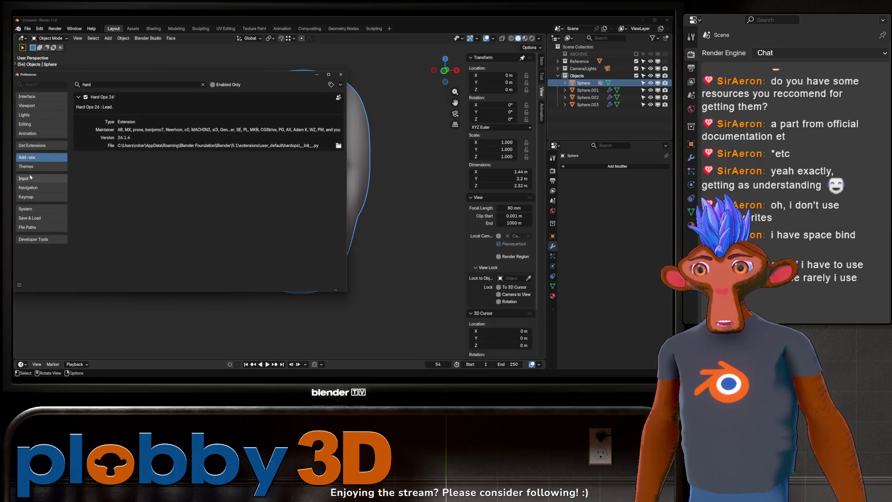
left_click(55, 146)
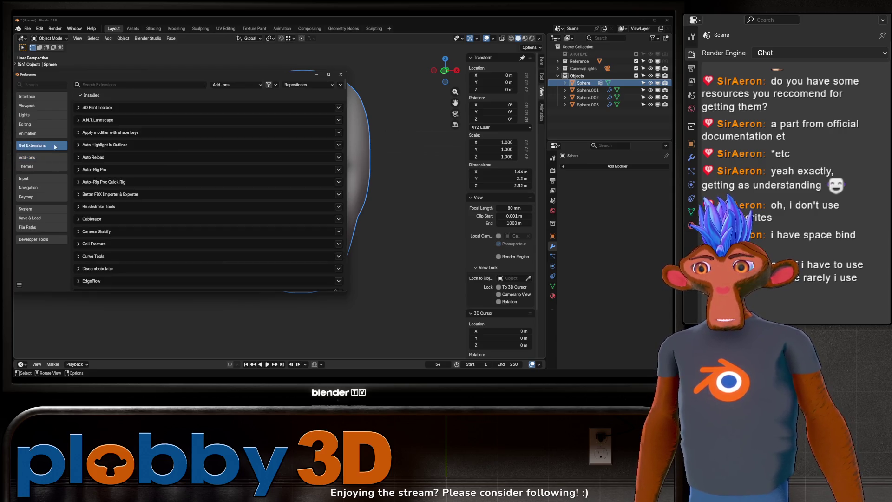
left_click(140, 85)
type("hard")
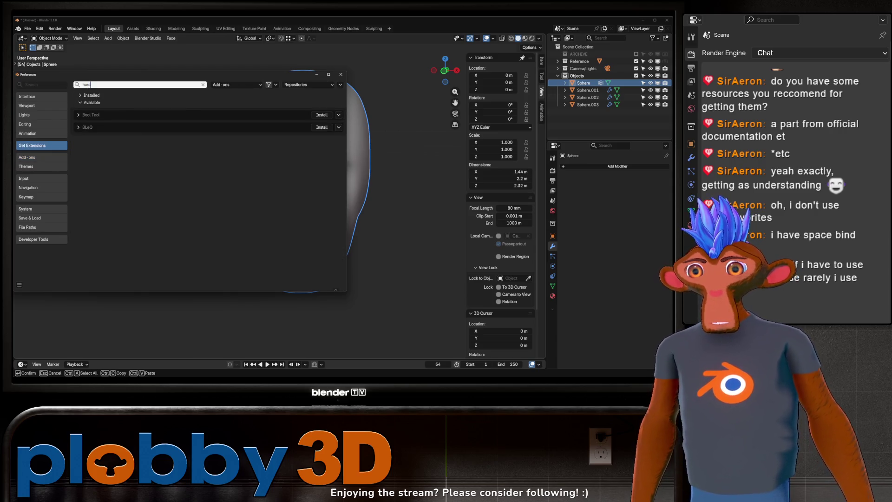
key("Return")
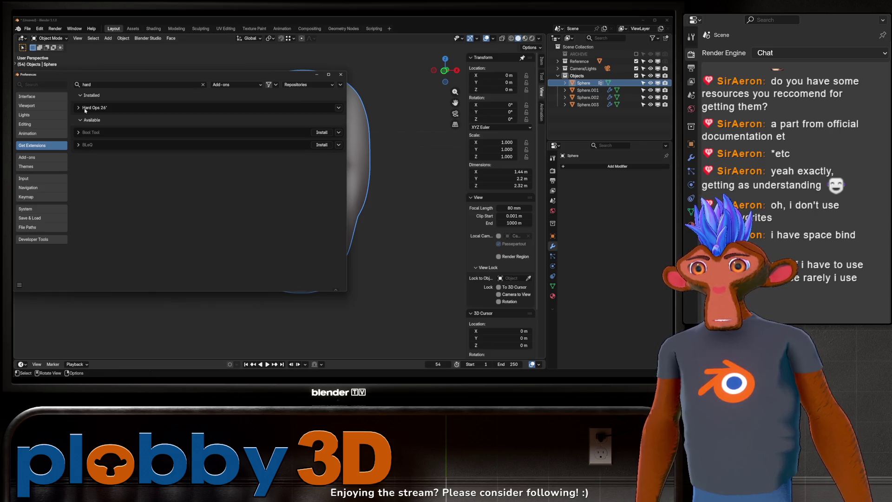
left_click(79, 107)
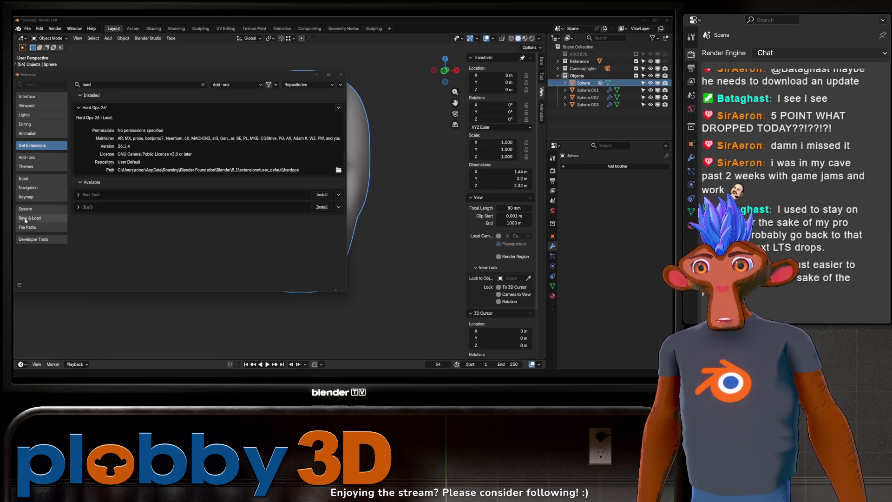
- Tick the Hard Ops 26' checkbox in the Add-ons list, then close Preferences
left_click_drag(144, 80, 241, 87)
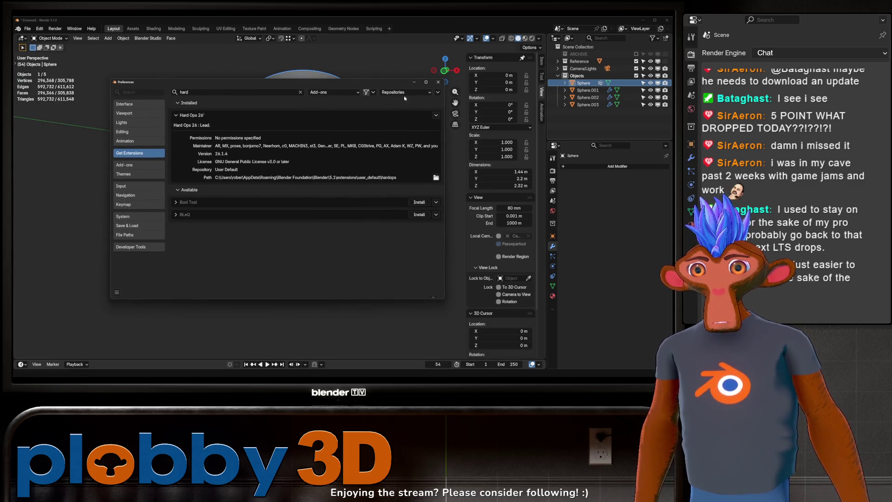
left_click(119, 165)
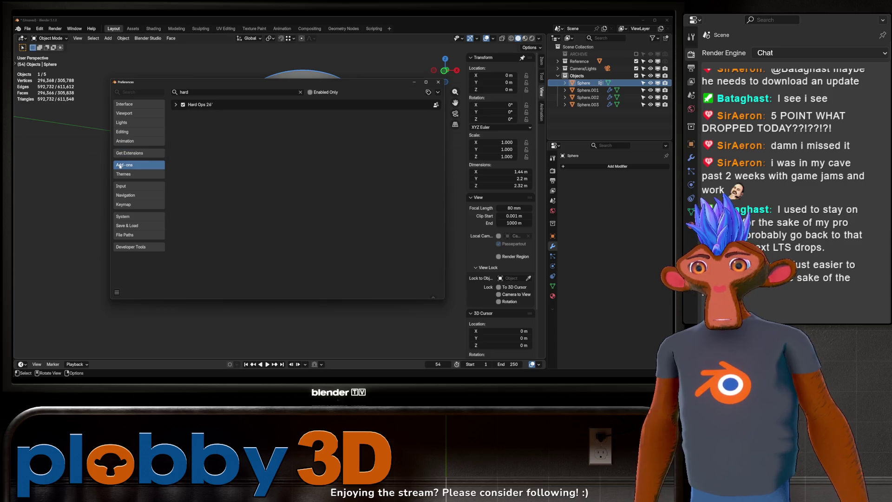
left_click(176, 105)
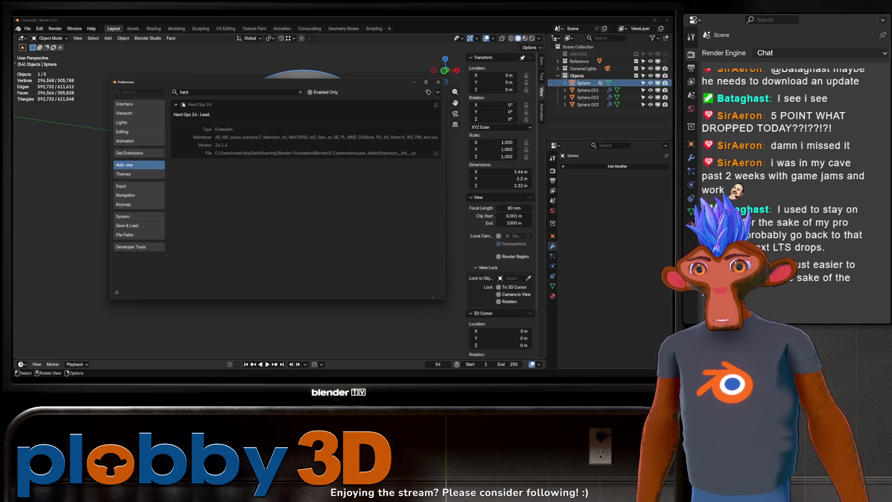
left_click(183, 104)
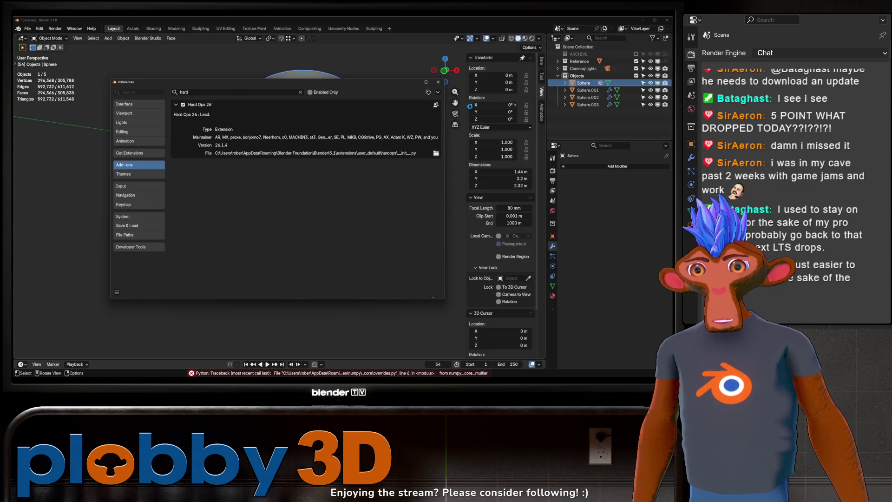
left_click(445, 82)
left_click(438, 82)
mouse_move(215, 152)
middle_mouse_down()
mouse_move(232, 197)
mouse_move(260, 186)
mouse_move(301, 195)
middle_mouse_up()
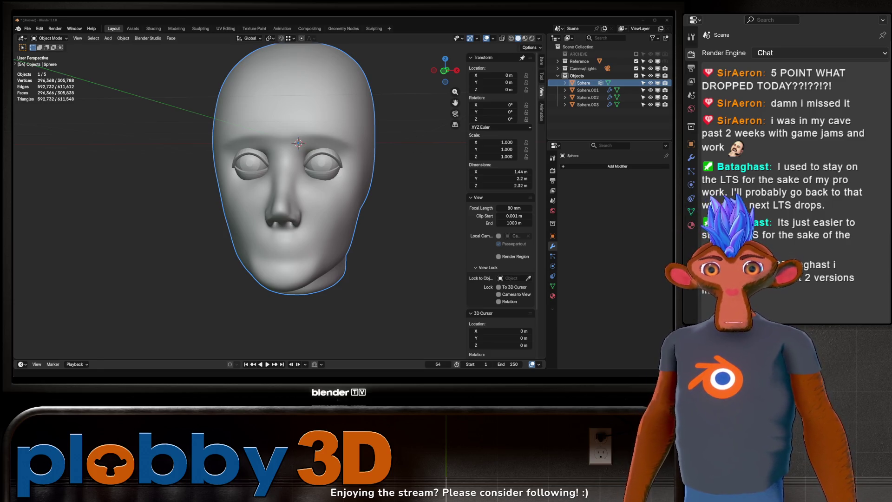
- Save the file with Ctrl+S as head317night_01.blend
key("ctrl+s")
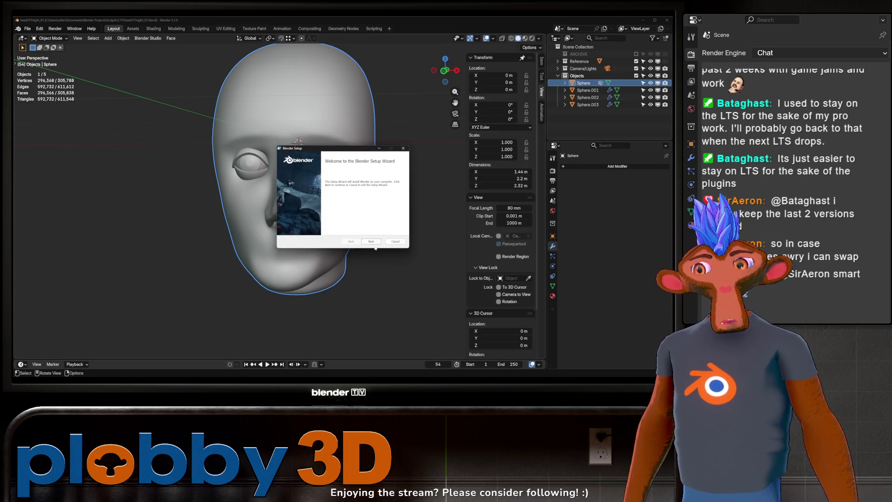
- Step through the Blender Setup wizard with Next and Install, then Finish when complete
left_click(371, 242)
left_click(371, 242)
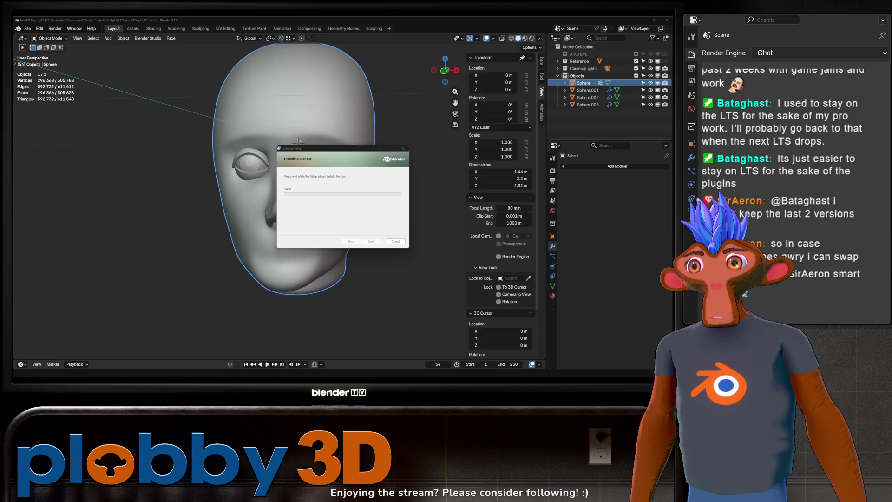
mouse_move(347, 151)
left_mouse_down()
mouse_move(308, 124)
mouse_move(325, 128)
left_mouse_up()
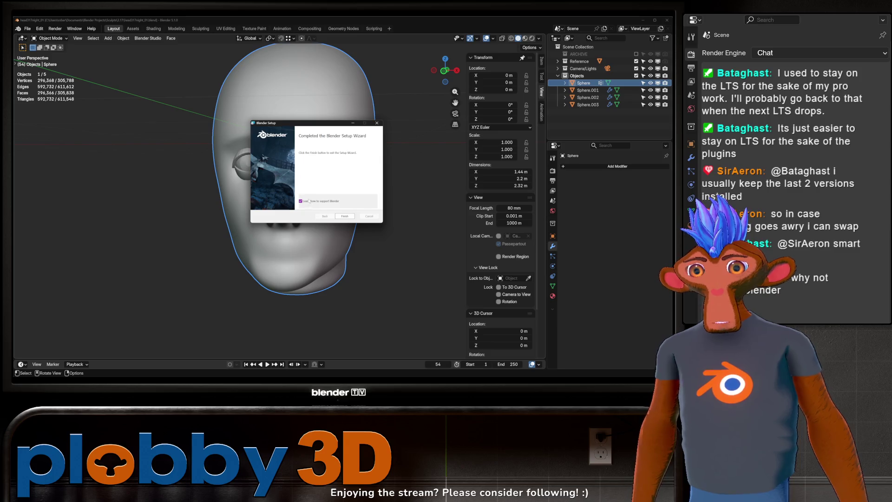
left_click(344, 217)
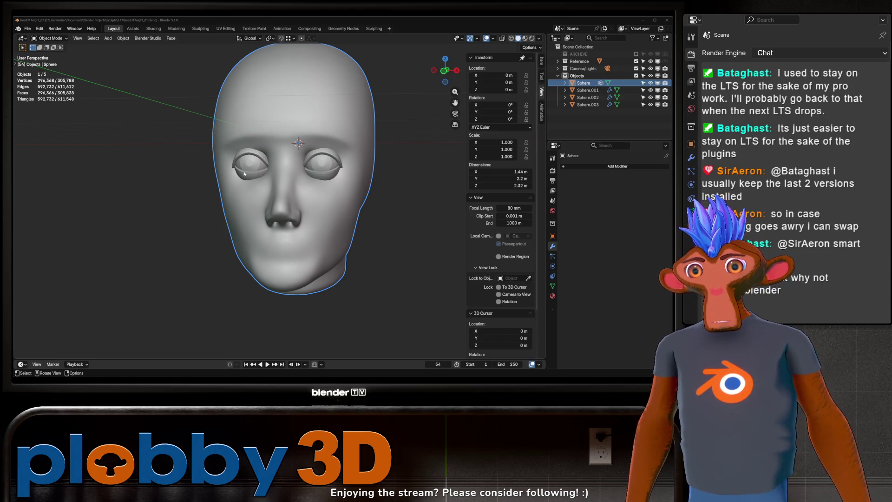
- Orbit and zoom around the head, then deselect the Sphere object
mouse_move(322, 178)
middle_mouse_down()
mouse_move(310, 177)
mouse_move(298, 194)
mouse_move(335, 195)
mouse_move(205, 193)
mouse_move(260, 201)
mouse_move(293, 165)
mouse_move(278, 168)
mouse_move(292, 151)
middle_mouse_up()
scroll(309, 177, "down", 3)
scroll(277, 196, "up", 3)
scroll(208, 194, "down", 2)
scroll(261, 201, "up", 3)
scroll(260, 201, "down", 3)
scroll(261, 202, "up", 2)
scroll(279, 186, "down", 1)
scroll(279, 168, "up", 2)
scroll(292, 151, "up", 2)
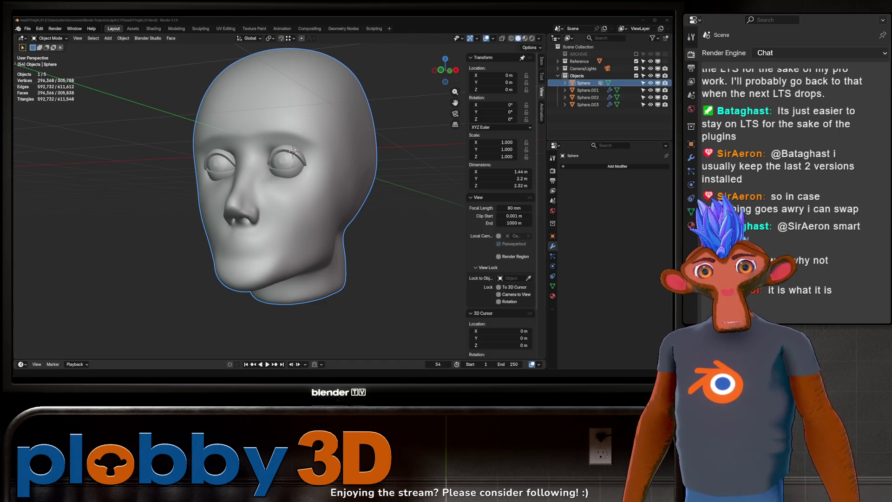
left_click(381, 297)
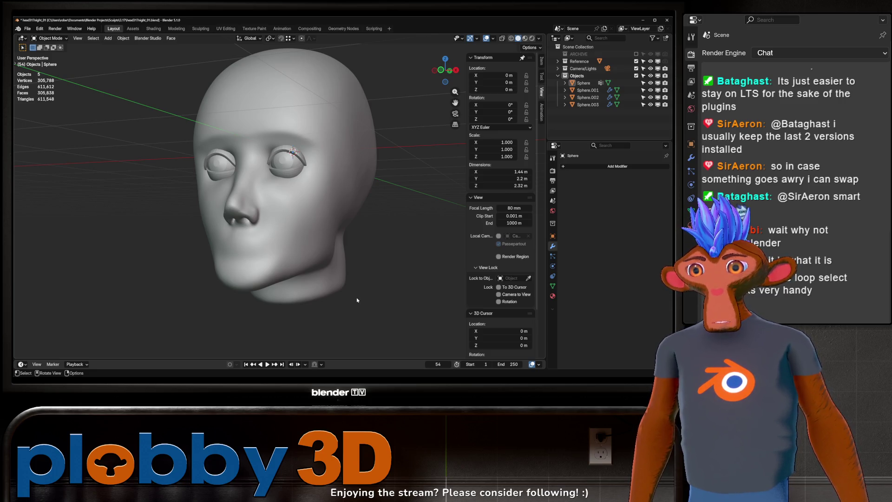
- Save the sculpt as head317night_01.blend
mouse_move(375, 276)
middle_mouse_down()
mouse_move(353, 232)
mouse_move(260, 162)
middle_mouse_up()
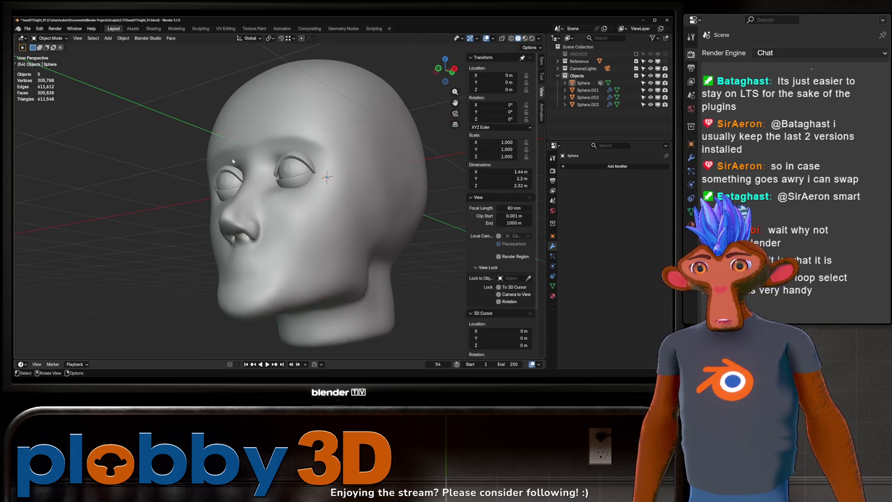
key("ctrl+s")
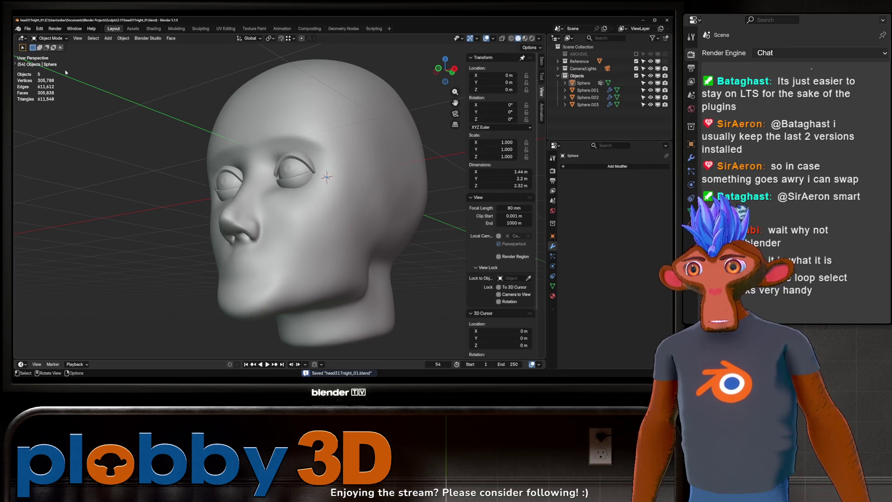
left_click(27, 29)
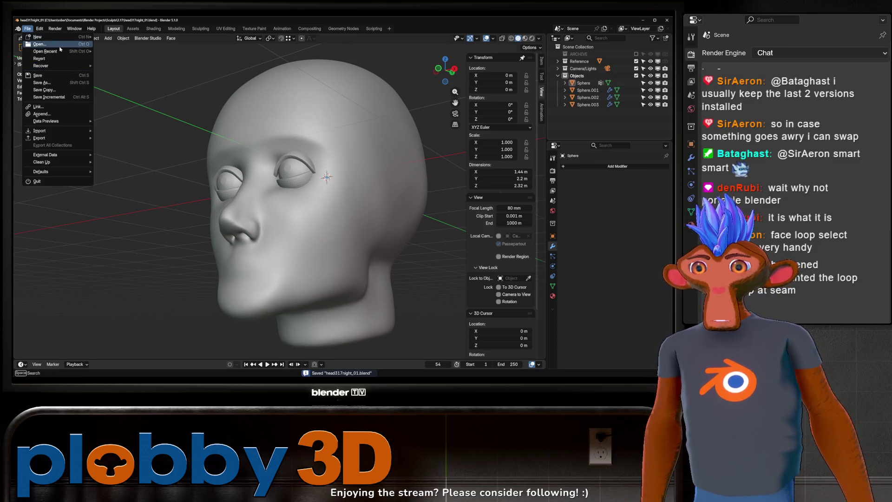
- Open the recent robot scene .blend file from File > Open Recent
mouse_move(61, 51)
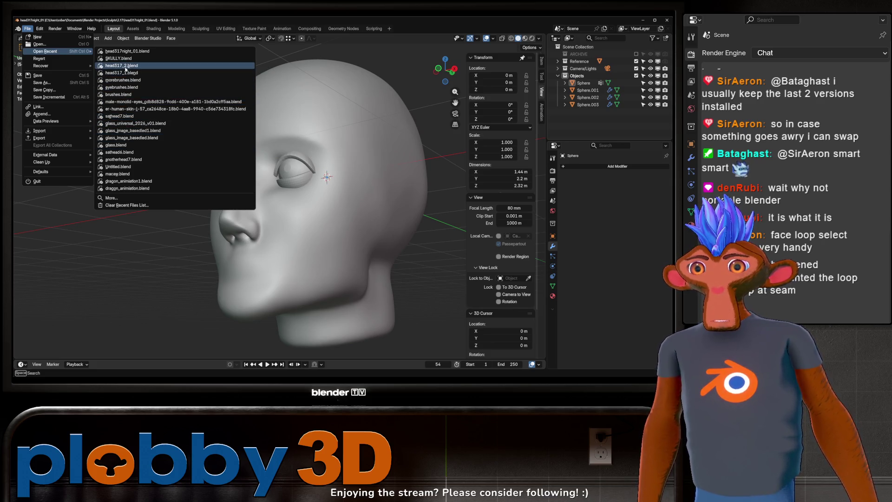
left_click(64, 227)
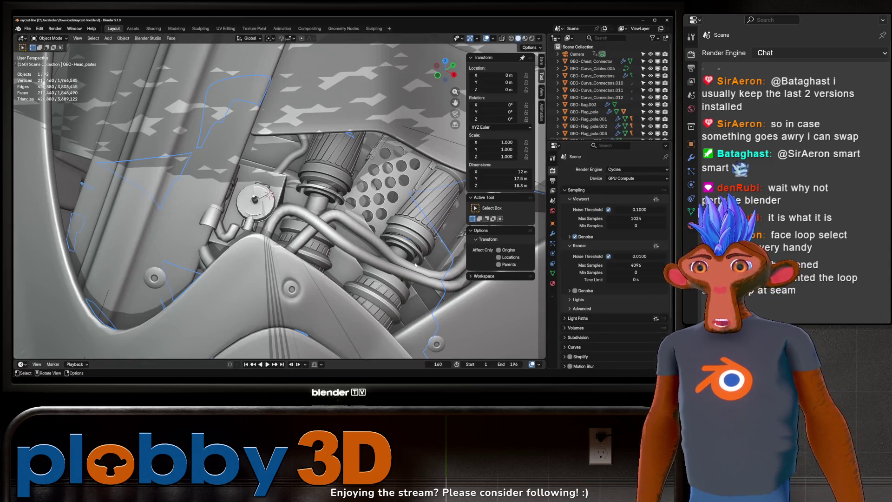
scroll(296, 217, "up", 5)
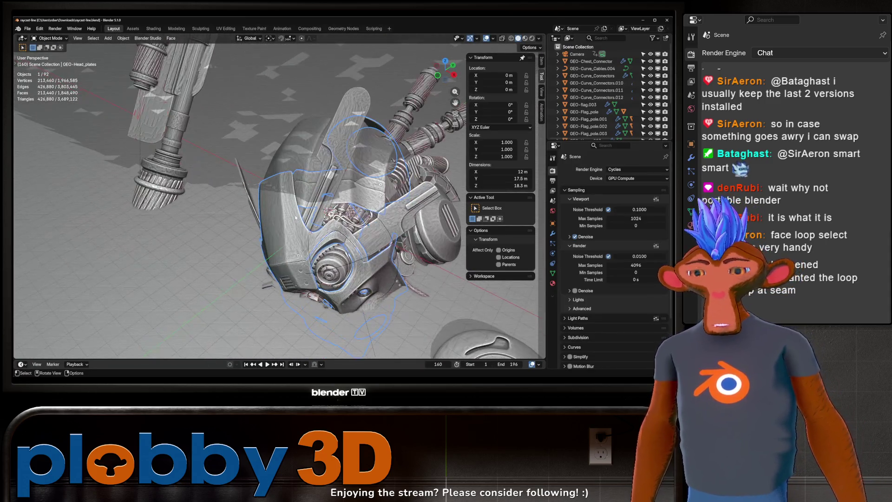
middle_click_drag(296, 217, 315, 179)
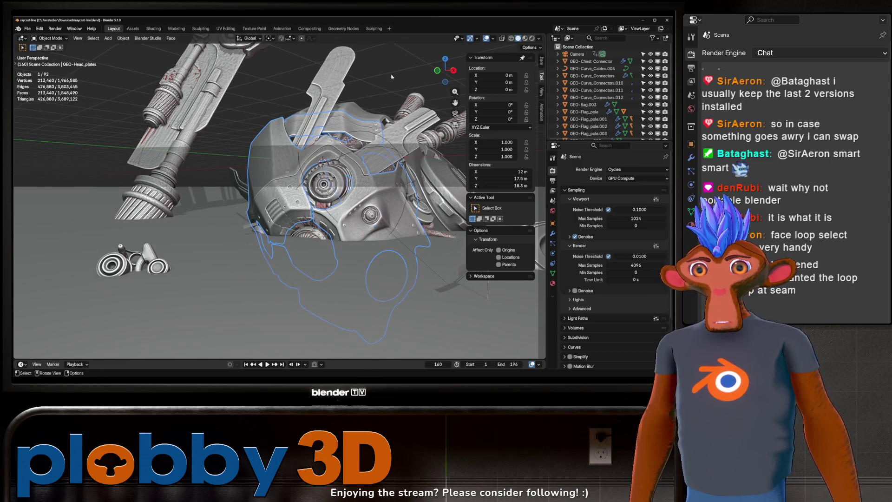
left_click(532, 38)
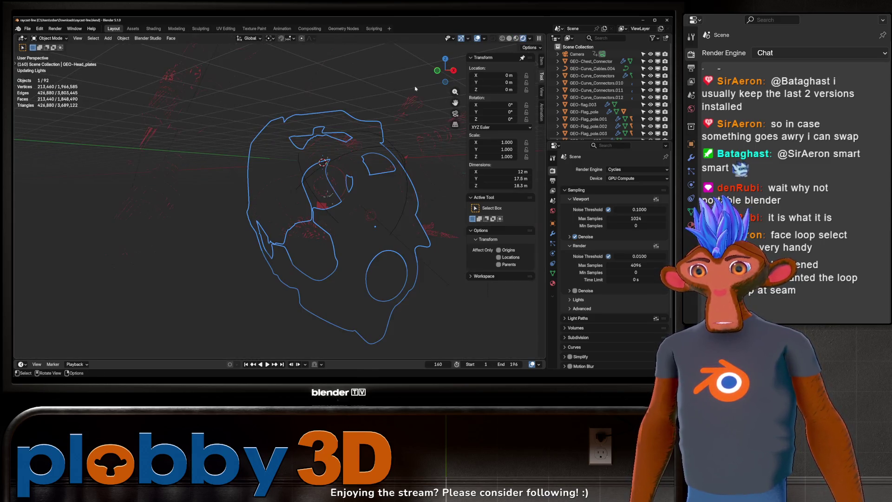
mouse_move(311, 197)
middle_mouse_down()
mouse_move(323, 226)
mouse_move(181, 234)
mouse_move(360, 254)
middle_mouse_up()
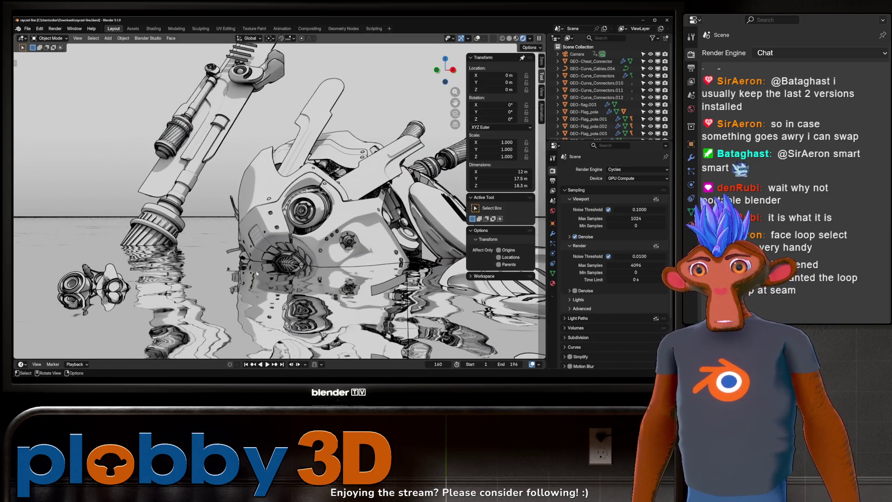
left_click(612, 172)
left_click(613, 178)
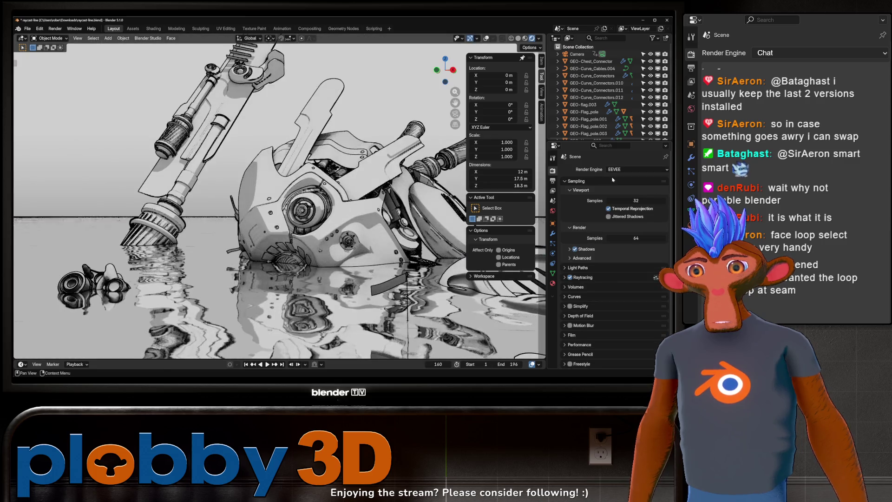
left_click(637, 169)
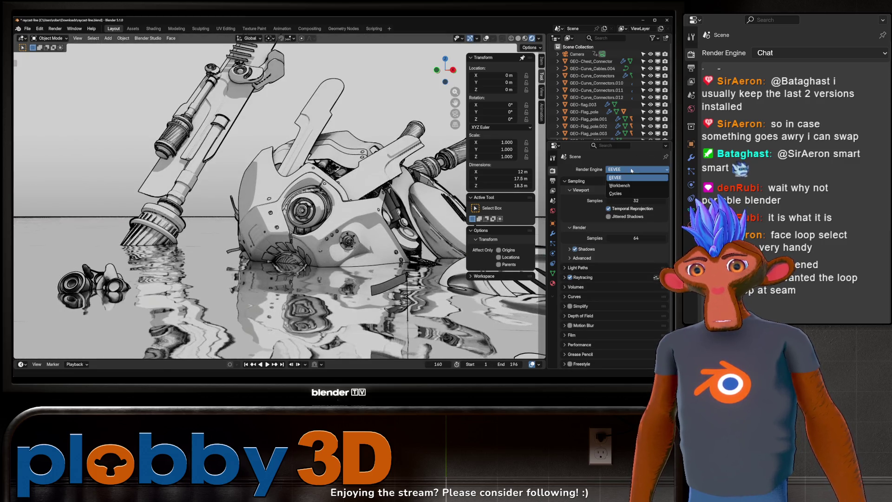
left_click(618, 193)
key("space")
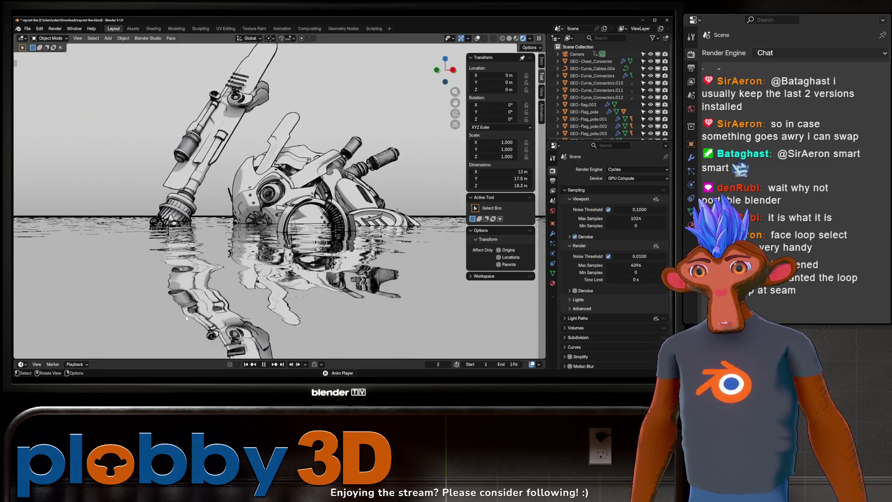
key("space")
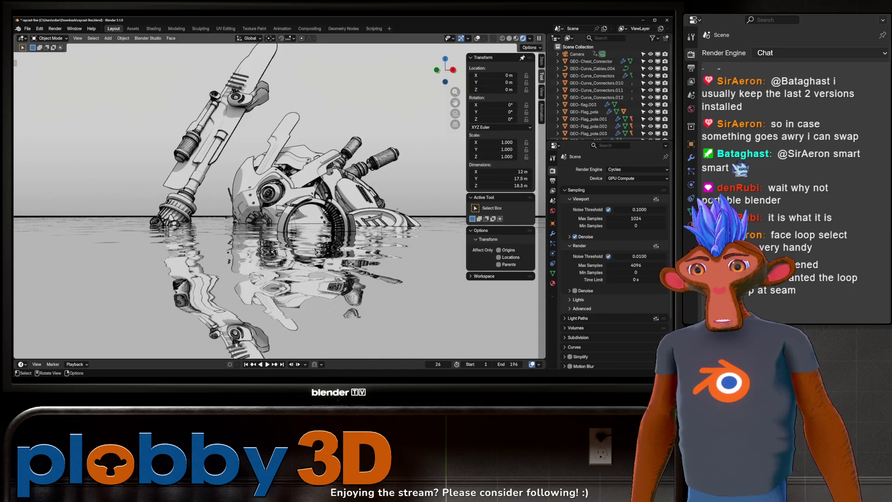
middle_click_drag(75, 236, 74, 181, "ctrl")
mouse_move(193, 218)
middle_mouse_down("ctrl")
mouse_move(194, 185)
mouse_move(185, 188)
mouse_move(146, 149)
mouse_move(253, 184)
mouse_move(241, 181)
mouse_move(267, 178)
mouse_move(251, 218)
mouse_move(171, 264)
mouse_move(263, 254)
mouse_move(223, 223)
mouse_move(218, 232)
mouse_move(279, 235)
mouse_move(195, 225)
middle_mouse_up("ctrl")
scroll(262, 253, "up", 2)
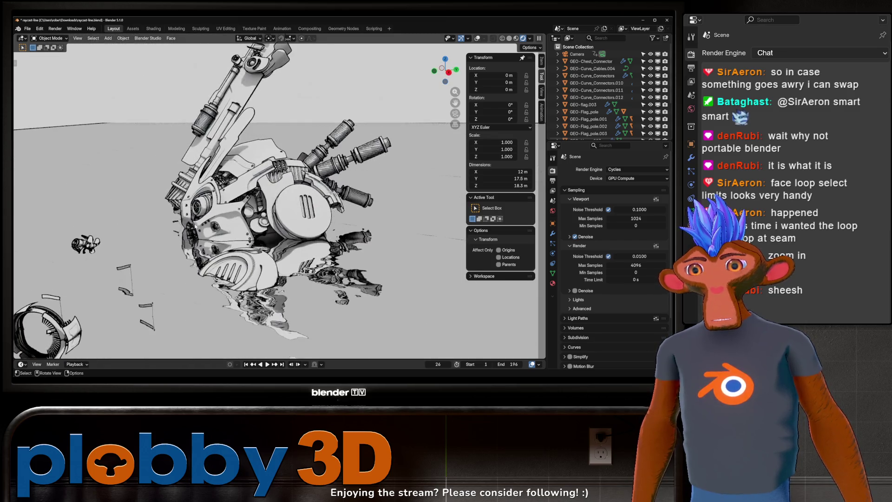
scroll(203, 209, "up", 5)
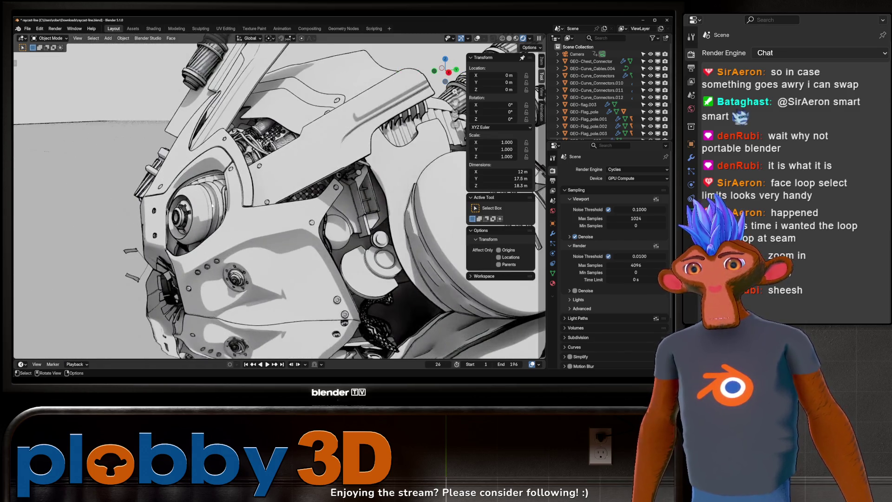
mouse_move(203, 209)
middle_mouse_down()
mouse_move(224, 207)
mouse_move(197, 224)
mouse_move(229, 203)
middle_mouse_up()
scroll(224, 208, "down", 8)
scroll(197, 223, "up", 6)
scroll(228, 203, "down", 3)
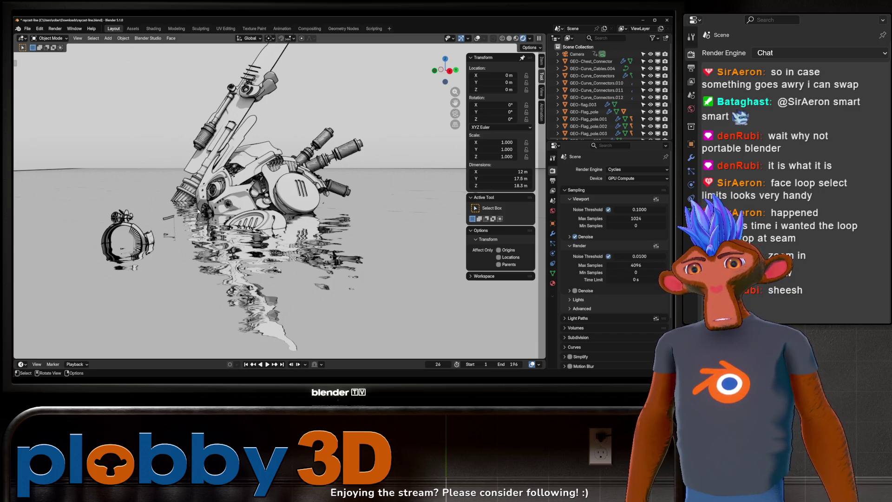
- Play the 196-frame water-reflection animation, pause and resume it, then stop at frame 24
key("KP_1")
mouse_move(198, 212)
middle_mouse_down()
mouse_move(244, 216)
mouse_move(186, 231)
mouse_move(232, 212)
mouse_move(198, 211)
middle_mouse_up()
key("space")
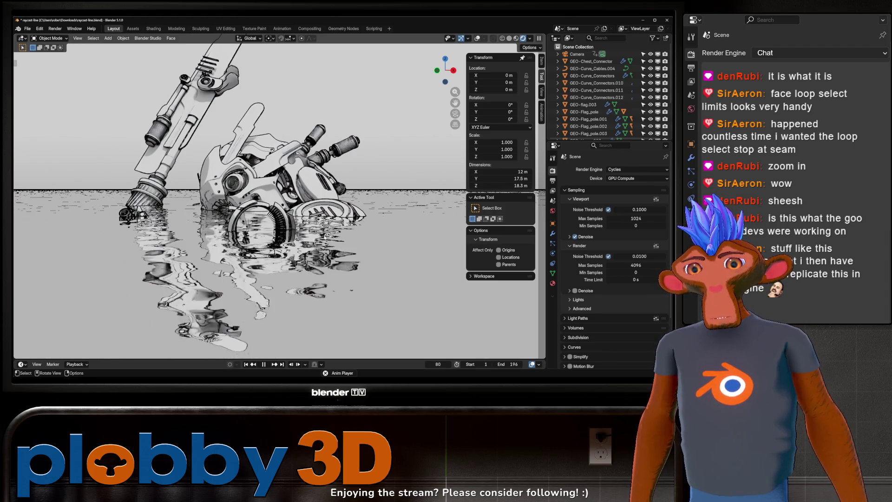
key("space")
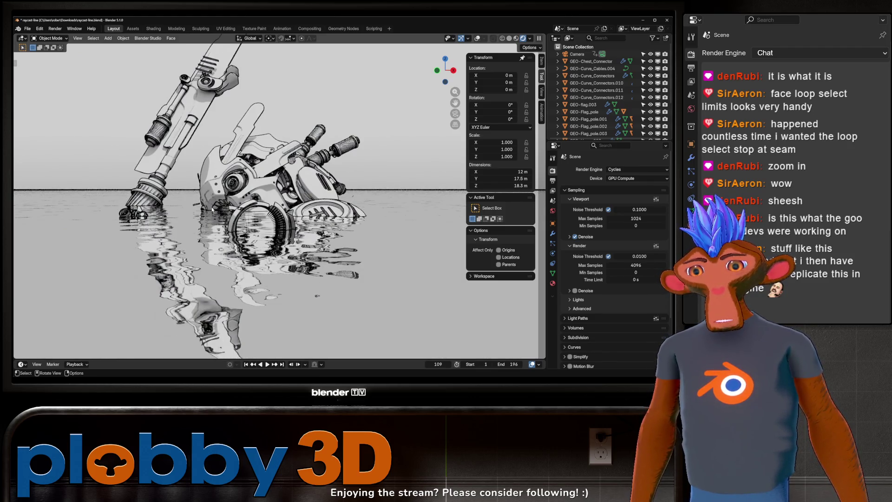
key("space")
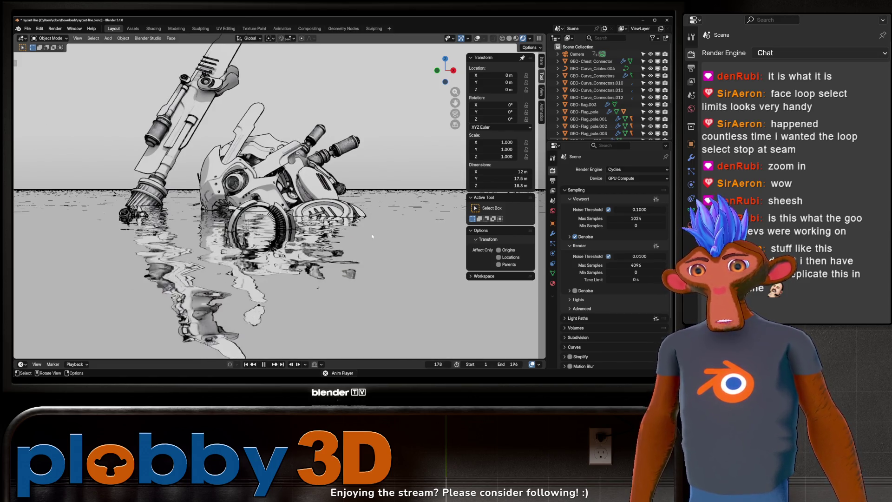
key("space")
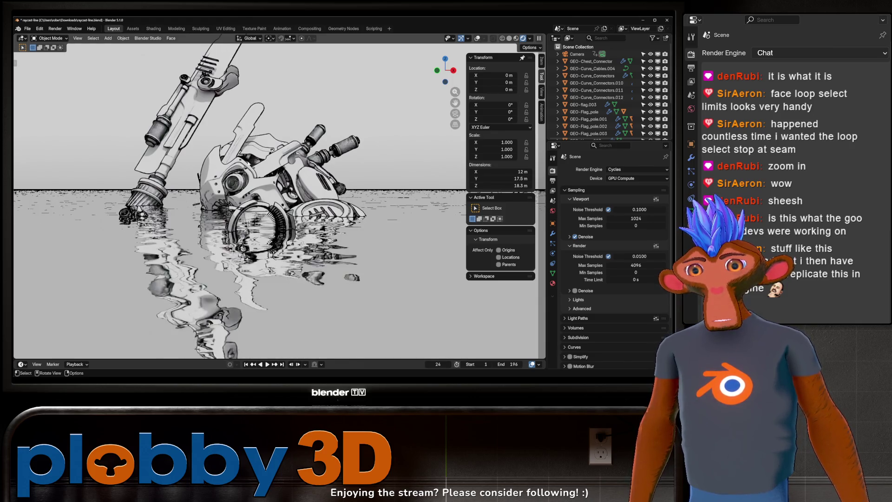
mouse_move(285, 189)
middle_mouse_down()
mouse_move(241, 167)
mouse_move(336, 176)
mouse_move(350, 170)
mouse_move(262, 183)
middle_mouse_up()
- Check the Edit menu's Undo History, then close the robot scene window
scroll(345, 175, "up", 3)
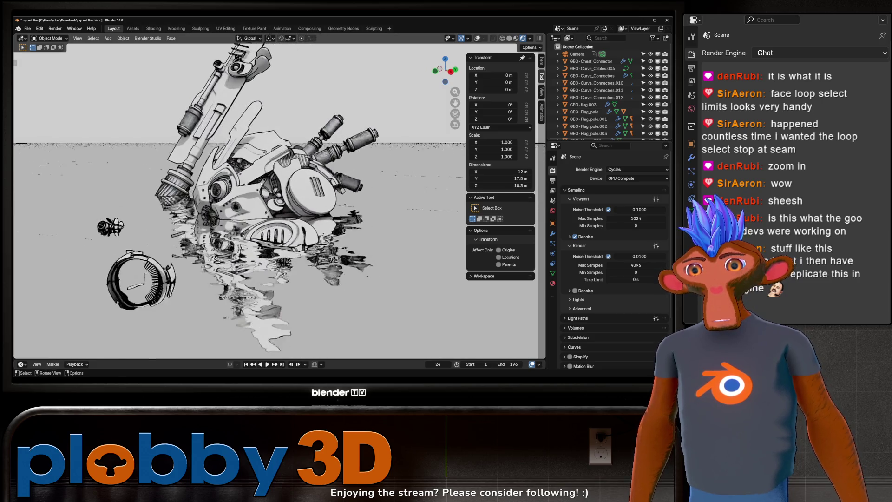
scroll(262, 185, "up", 2)
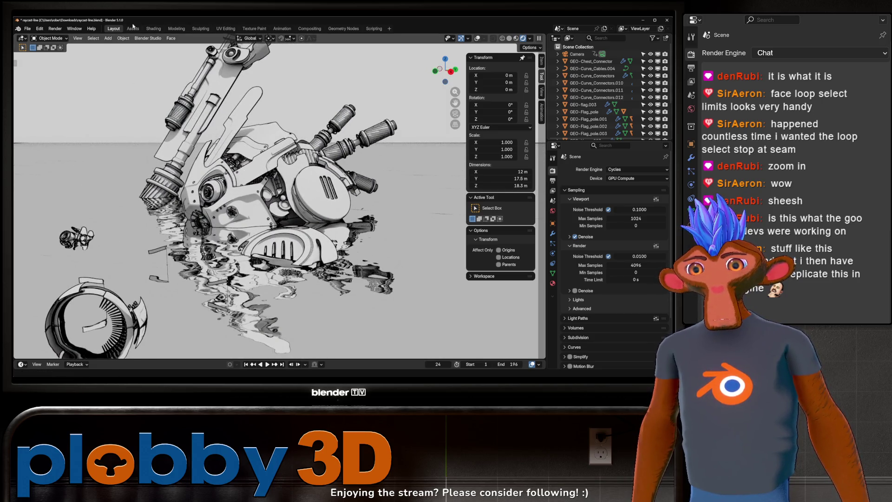
left_click(40, 29)
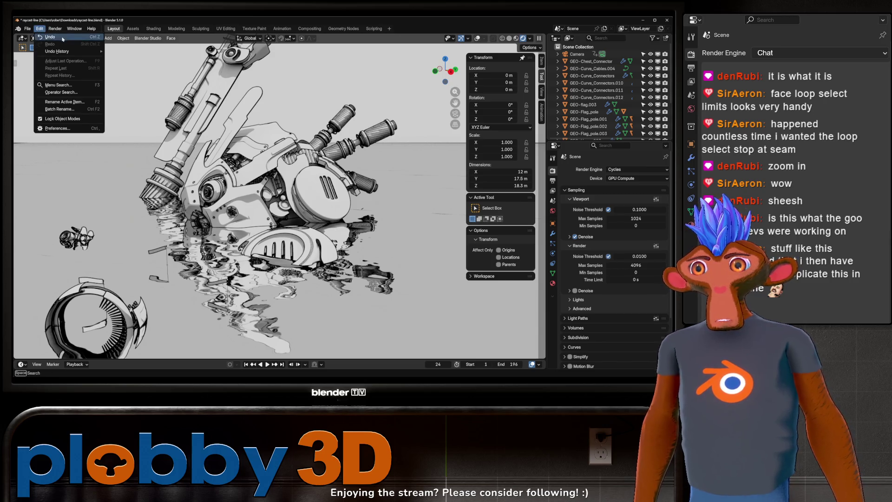
mouse_move(61, 51)
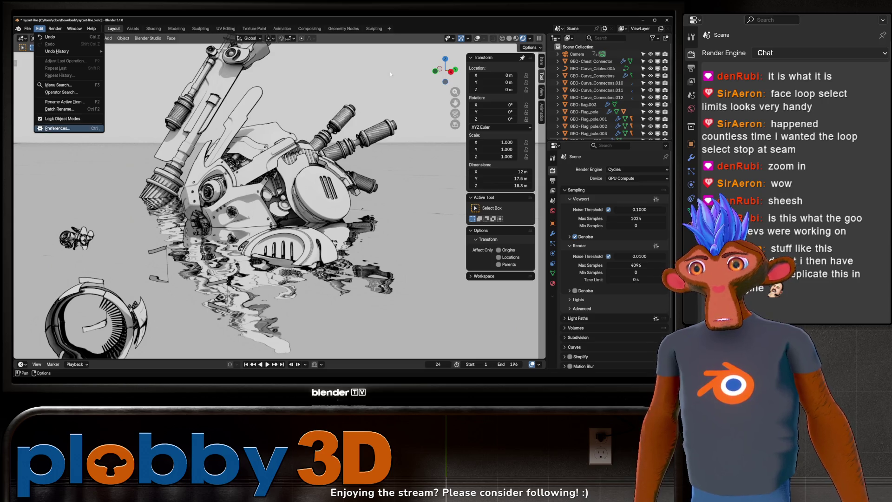
left_click(664, 21)
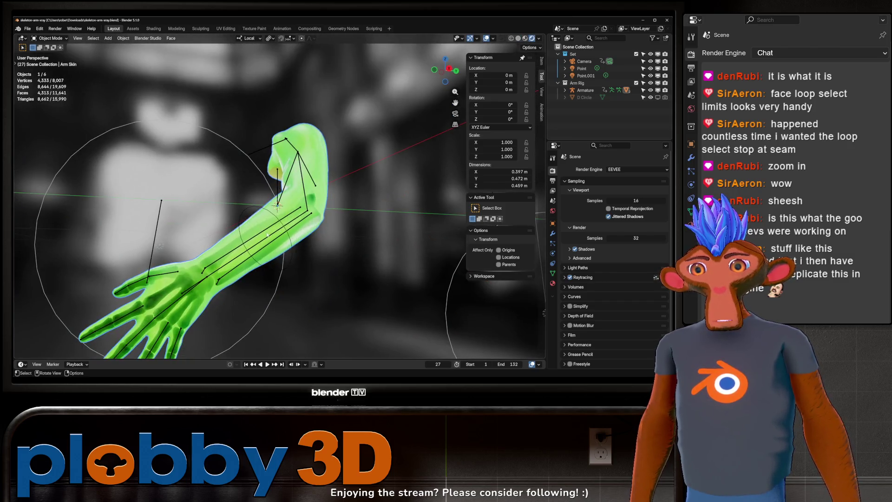
- Orbit and zoom around the green arm rig, then close its window to reveal head317night_01.blend
mouse_move(249, 200)
middle_mouse_down()
mouse_move(354, 233)
mouse_move(210, 184)
middle_mouse_up()
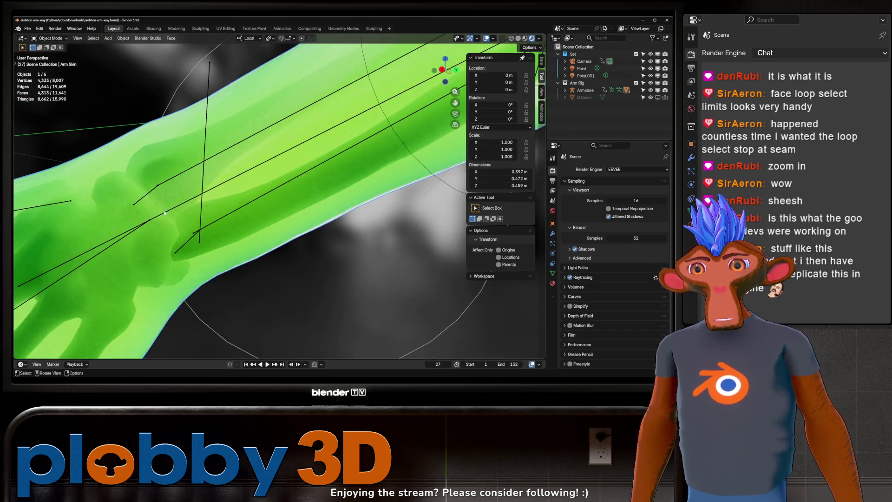
scroll(165, 213, "down", 5)
mouse_move(206, 217)
middle_mouse_down()
mouse_move(254, 202)
mouse_move(197, 211)
mouse_move(293, 179)
mouse_move(195, 239)
mouse_move(337, 219)
mouse_move(322, 228)
middle_mouse_up()
scroll(254, 202, "up", 4)
scroll(254, 203, "down", 4)
scroll(325, 216, "down", 3)
scroll(350, 213, "up", 2)
scroll(337, 219, "up", 3)
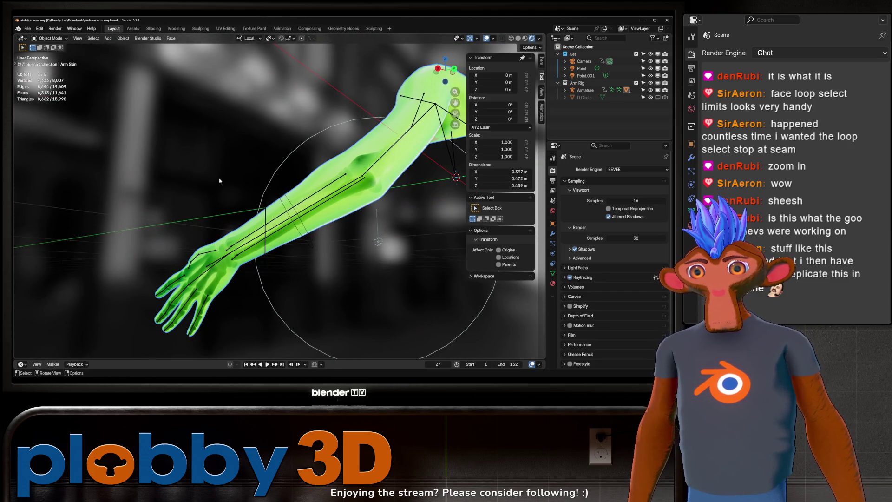
scroll(258, 223, "up", 3)
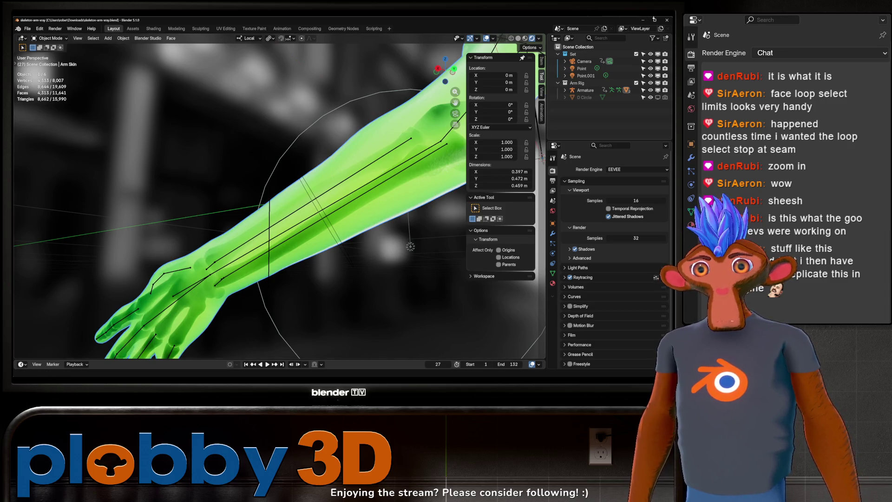
left_click(667, 20)
middle_click_drag(261, 219, 243, 227)
scroll(335, 214, "up", 3)
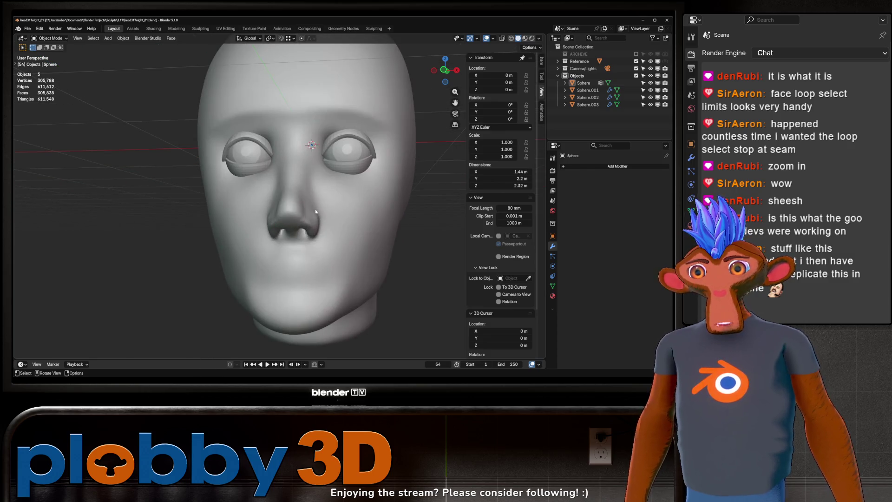
scroll(314, 214, "up", 2)
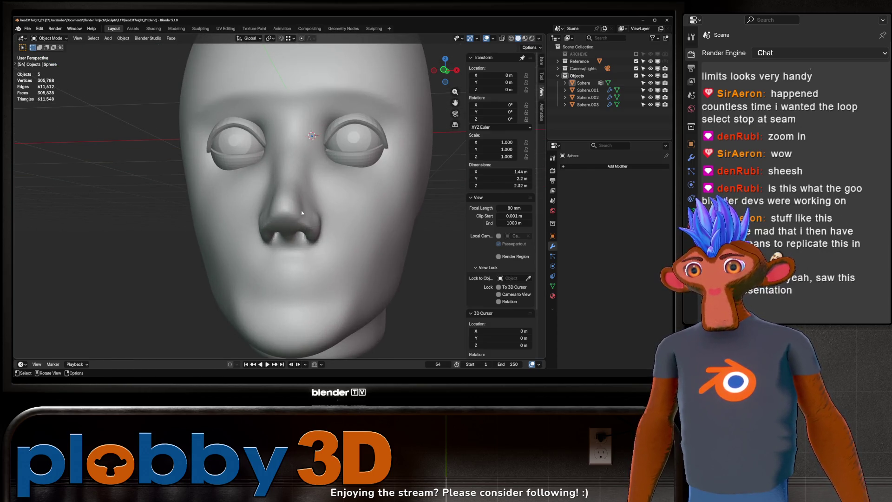
scroll(302, 213, "down", 4)
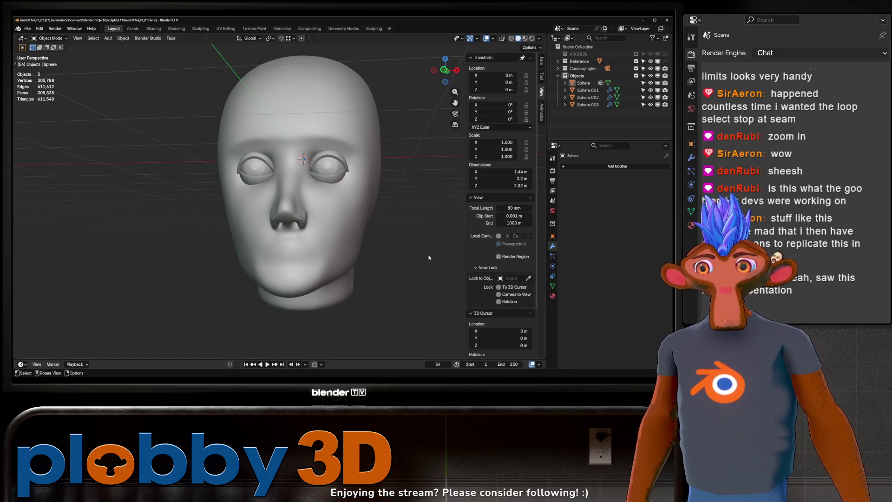
mouse_move(297, 239)
middle_mouse_down()
mouse_move(279, 246)
mouse_move(294, 256)
middle_mouse_up()
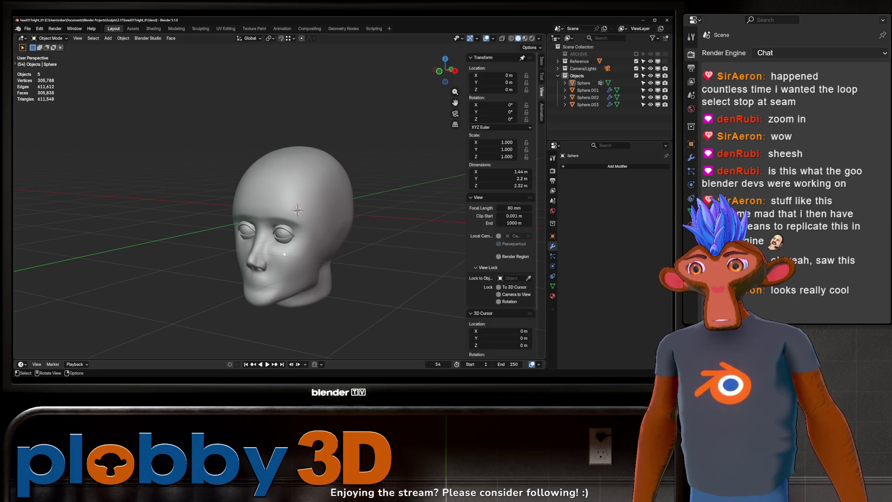
scroll(284, 254, "up", 2)
mouse_move(284, 254)
middle_mouse_down()
mouse_move(271, 253)
mouse_move(284, 245)
mouse_move(300, 257)
mouse_move(293, 263)
mouse_move(279, 251)
mouse_move(288, 233)
mouse_move(323, 256)
mouse_move(309, 235)
mouse_move(339, 233)
mouse_move(296, 215)
mouse_move(328, 235)
mouse_move(279, 234)
middle_mouse_up()
scroll(335, 240, "down", 3)
scroll(340, 243, "up", 3)
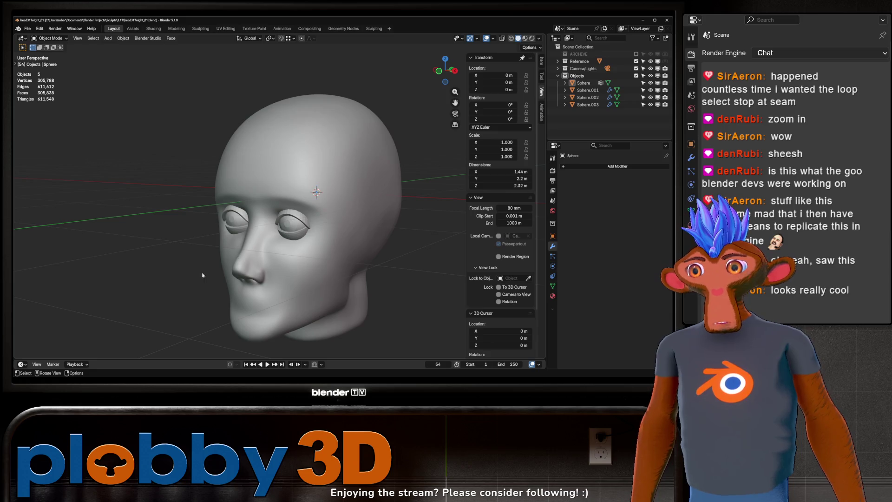
scroll(210, 243, "down", 3)
mouse_move(210, 243)
middle_mouse_down()
mouse_move(215, 231)
mouse_move(257, 227)
middle_mouse_up()
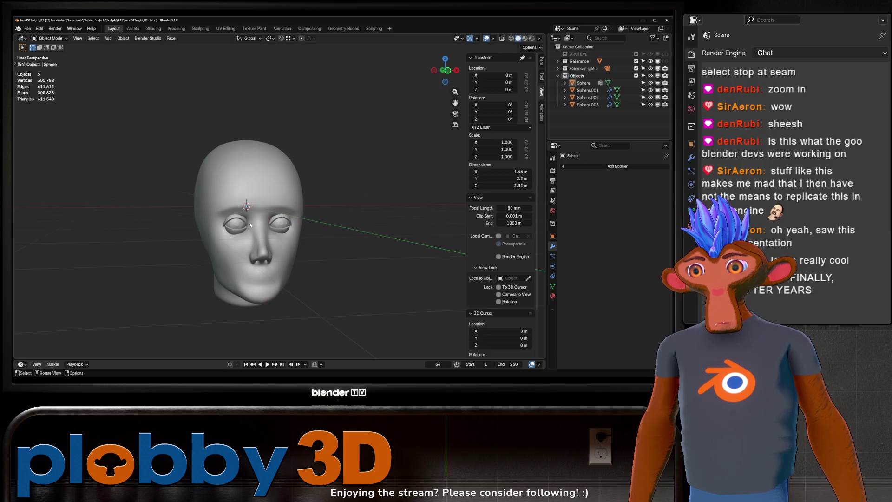
mouse_move(247, 223)
middle_mouse_down()
mouse_move(300, 224)
mouse_move(281, 223)
mouse_move(295, 200)
mouse_move(290, 243)
mouse_move(263, 240)
middle_mouse_up()
scroll(291, 218, "up", 2)
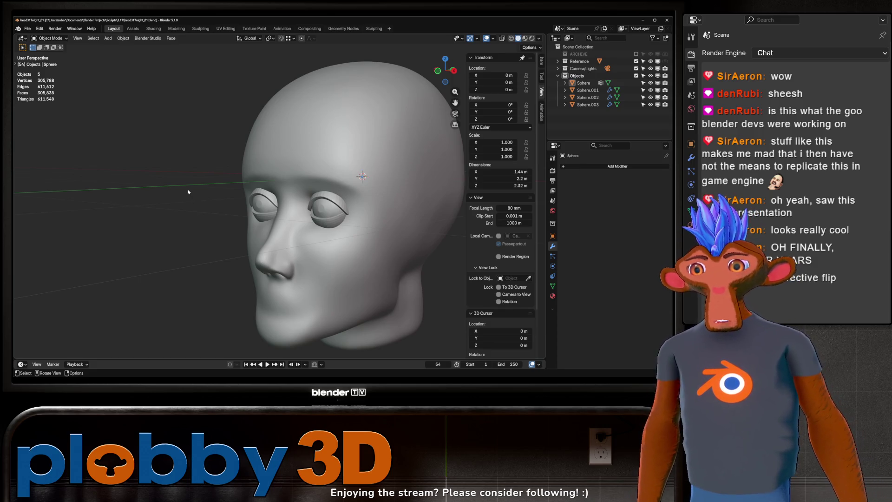
middle_click_drag(188, 192, 318, 183)
- Add a level 1 Subdivision to eyelids Sphere.002 and Sphere.003, then deselect everything
left_click(319, 184)
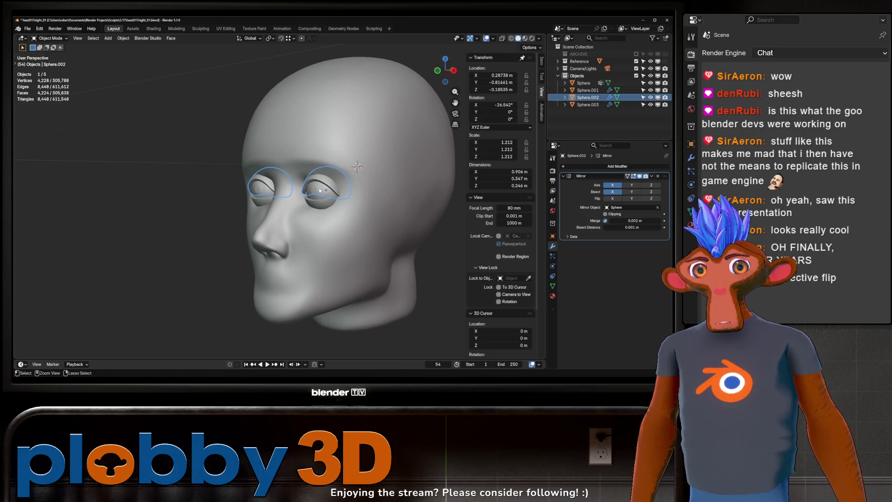
key("ctrl+1")
left_click(320, 190)
key("ctrl+1")
mouse_move(319, 189)
middle_mouse_down()
mouse_move(347, 197)
mouse_move(341, 209)
mouse_move(354, 199)
mouse_move(388, 209)
mouse_move(438, 199)
mouse_move(293, 186)
mouse_move(296, 205)
middle_mouse_up()
key("alt+a")
- Enter Sculpt Mode and make the main head mesh Sphere the sculpt target
mouse_move(358, 263)
middle_mouse_down()
mouse_move(273, 258)
mouse_move(326, 228)
middle_mouse_up()
key("ctrl+Tab")
left_click(284, 237)
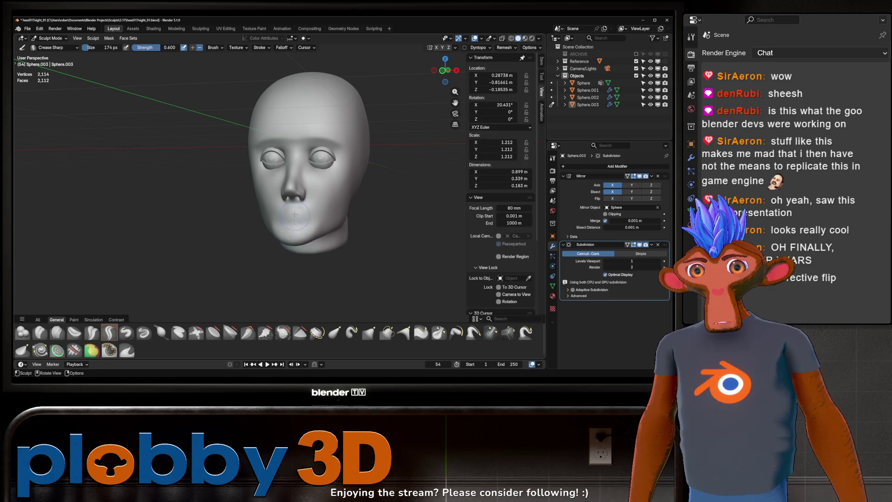
key("alt+q")
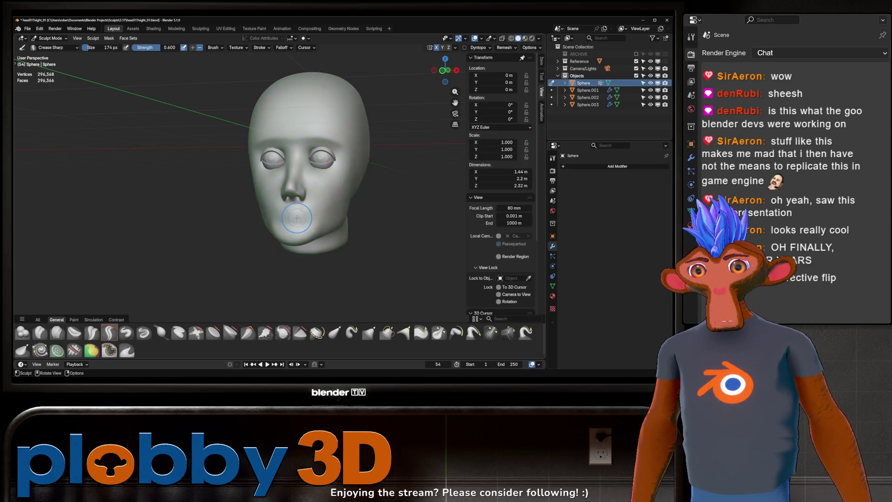
mouse_move(300, 219)
middle_mouse_down()
mouse_move(324, 205)
mouse_move(300, 222)
mouse_move(321, 210)
mouse_move(313, 240)
middle_mouse_up()
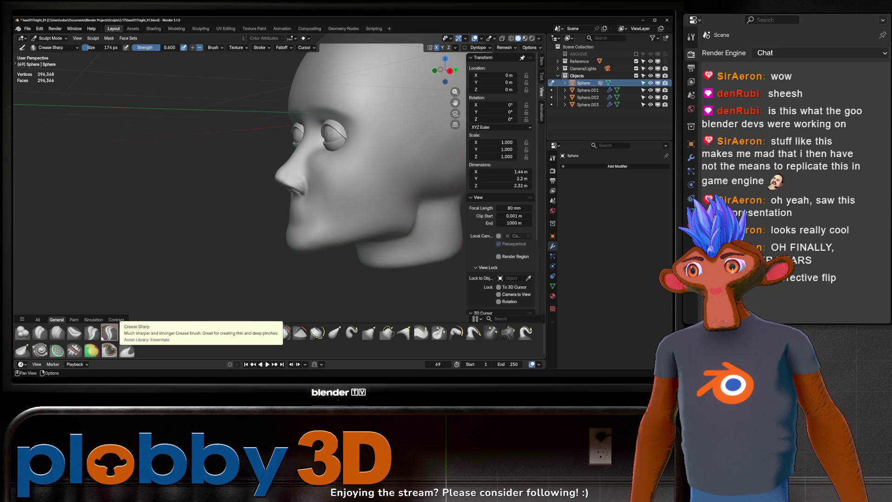
- Pull the neck, under-jaw and chin with the Grab brush, undoing the final chin stroke
key("g")
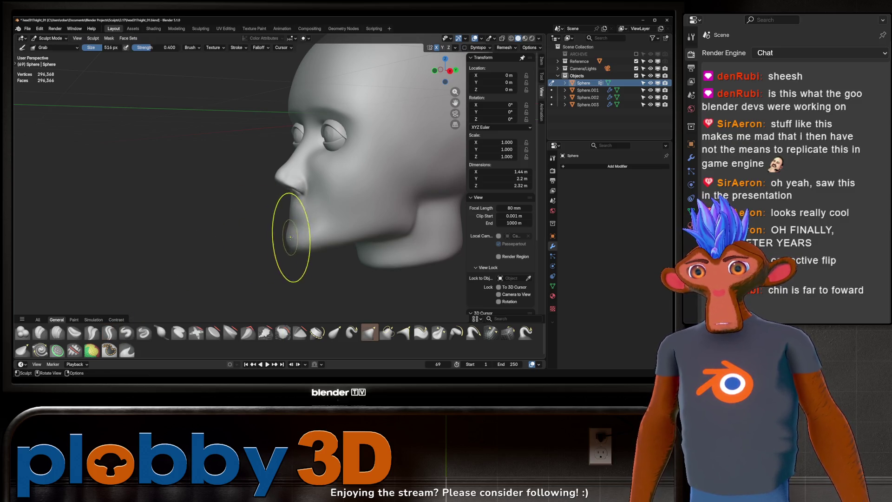
mouse_move(279, 234)
middle_mouse_down()
mouse_move(302, 250)
mouse_move(372, 254)
middle_mouse_up()
mouse_move(269, 229)
middle_mouse_down()
mouse_move(279, 245)
mouse_move(329, 255)
middle_mouse_up()
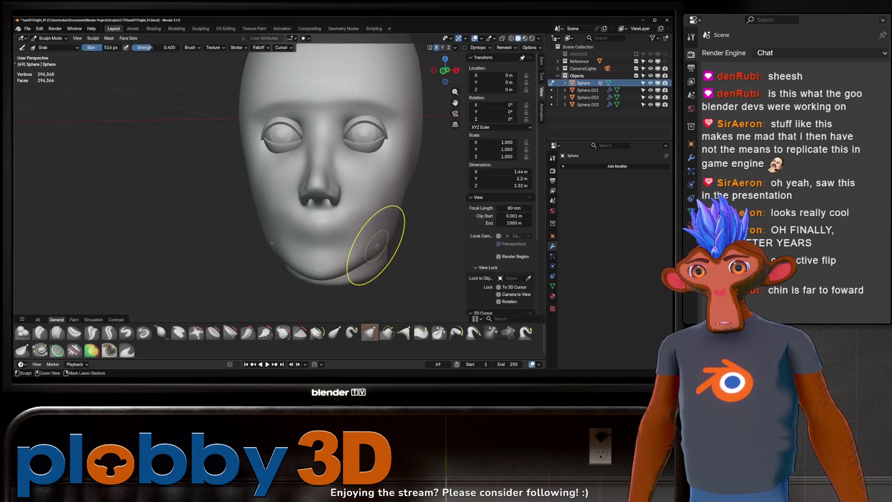
mouse_move(376, 237)
middle_mouse_down()
mouse_move(335, 229)
mouse_move(365, 235)
middle_mouse_up()
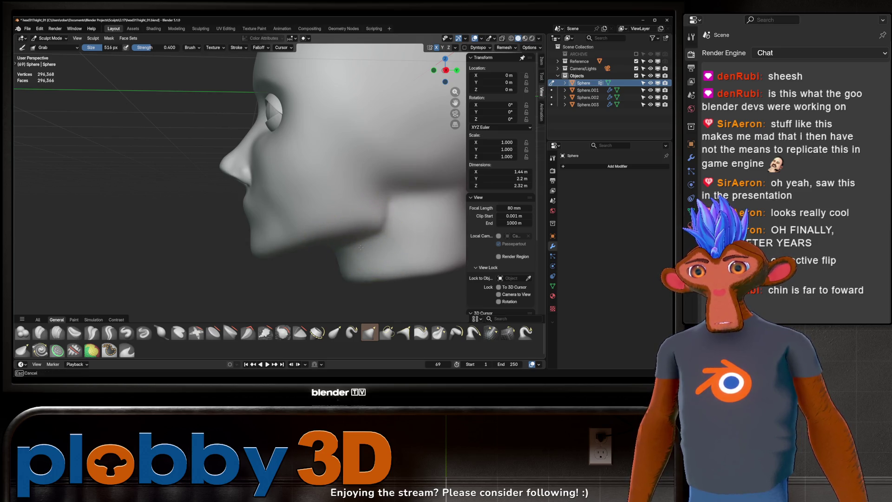
middle_click_drag(378, 234, 376, 232)
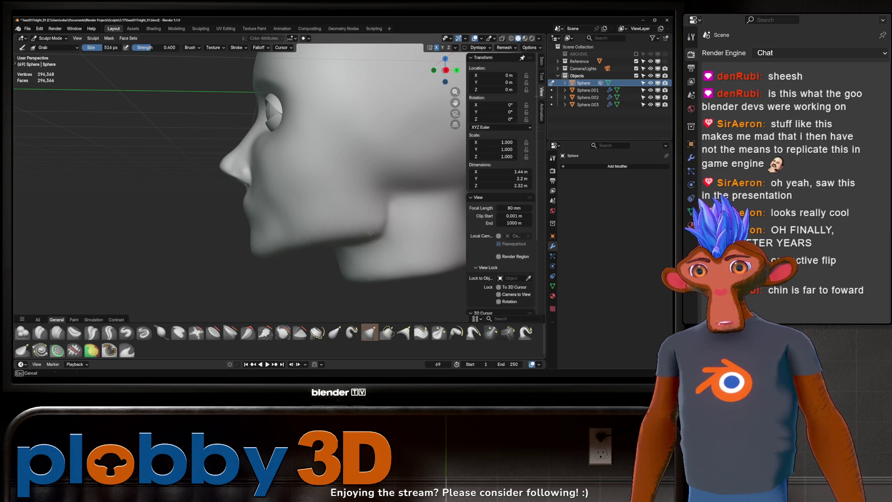
left_click_drag(369, 223, 259, 235)
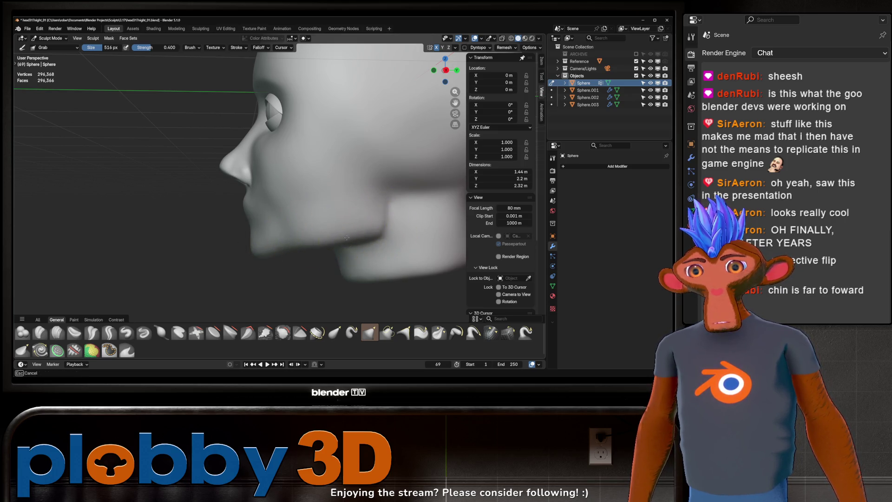
mouse_move(347, 238)
left_mouse_down()
mouse_move(369, 223)
mouse_move(353, 237)
mouse_move(389, 240)
left_mouse_up()
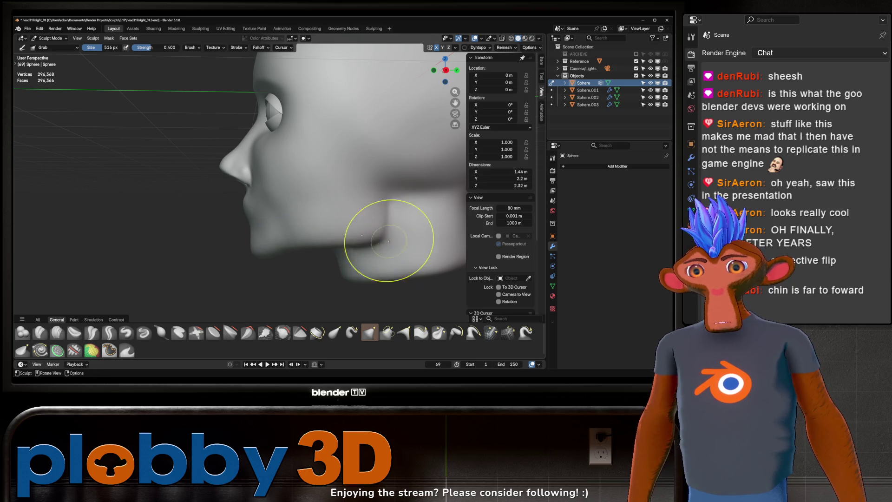
scroll(389, 240, "down", 2)
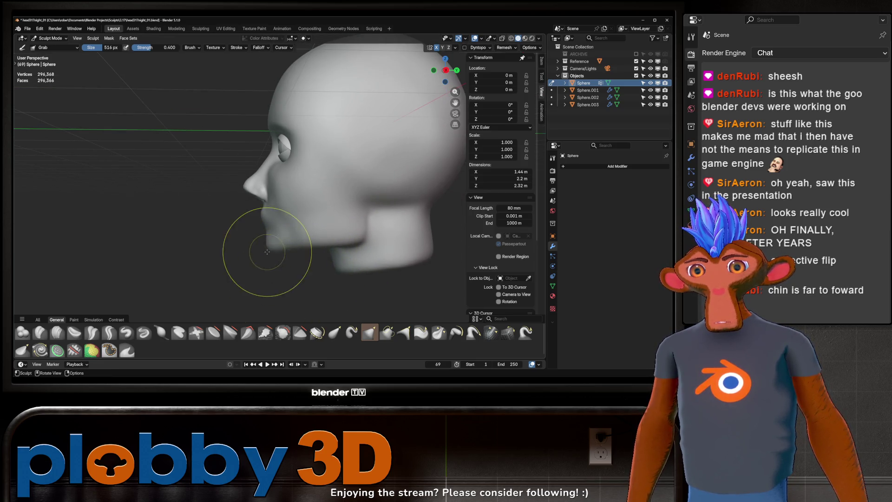
left_click_drag(267, 252, 259, 209)
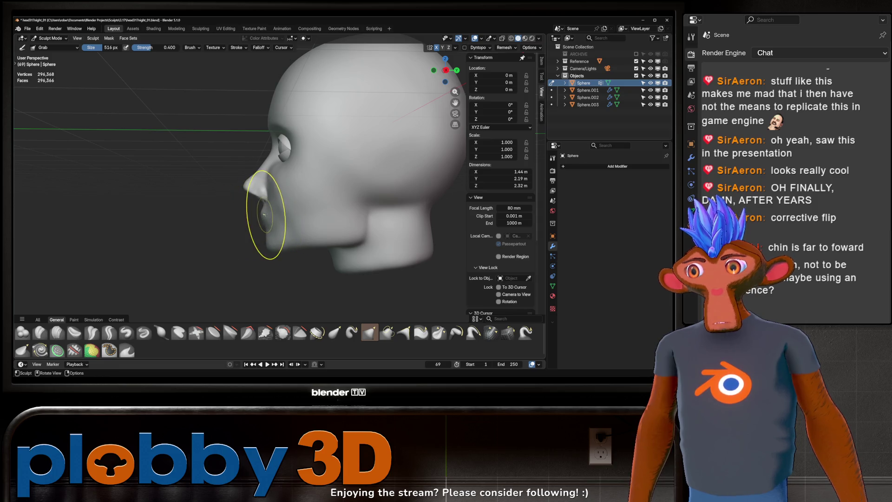
scroll(251, 209, "up", 4)
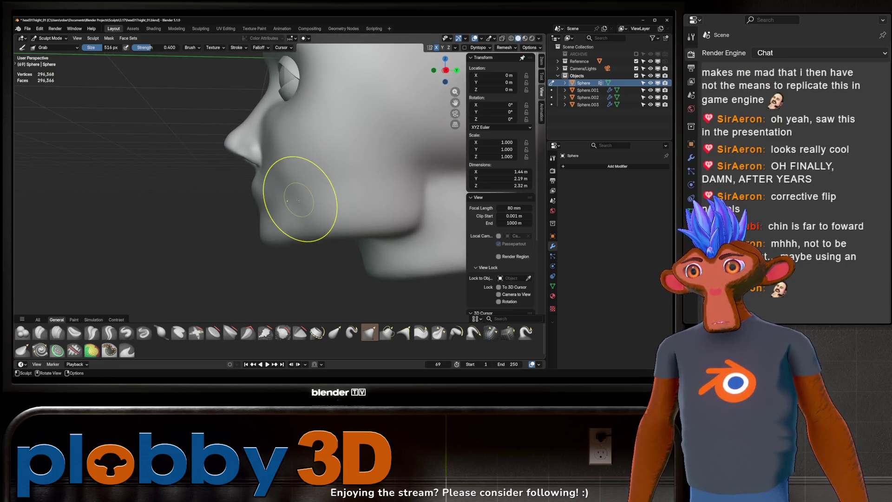
key("ctrl+z")
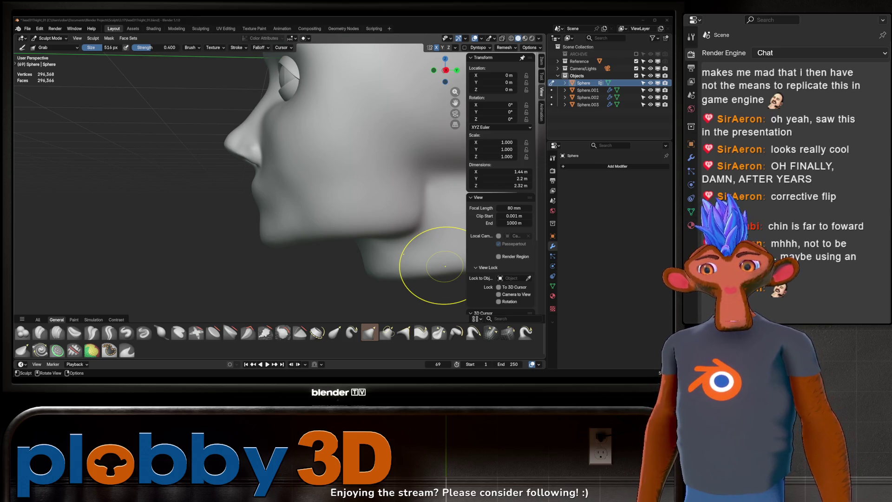
key("alt+Tab")
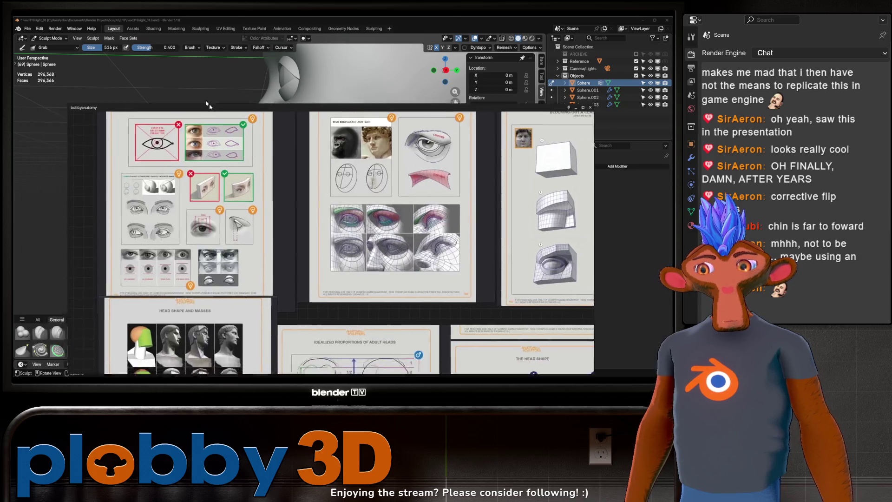
scroll(180, 84, "up", 3)
scroll(180, 83, "down", 3)
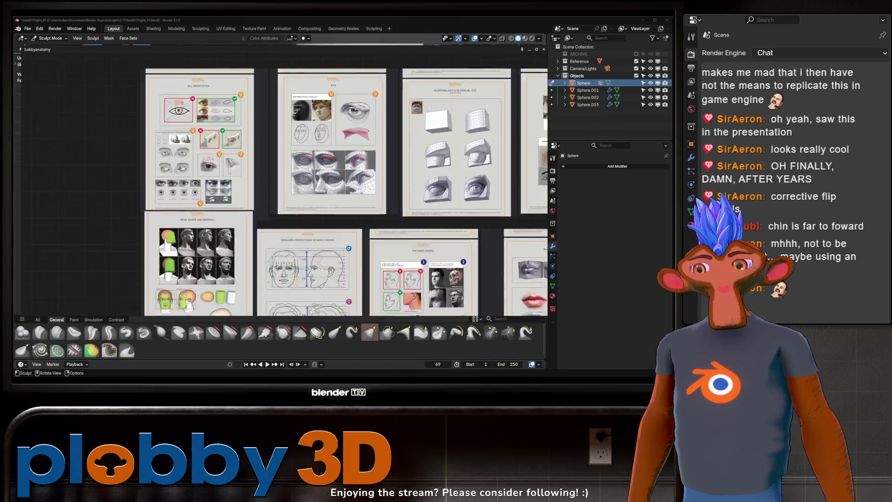
scroll(232, 121, "up", 1)
mouse_move(277, 158)
middle_mouse_down()
mouse_move(274, 139)
mouse_move(172, 130)
mouse_move(251, 190)
mouse_move(286, 202)
middle_mouse_up()
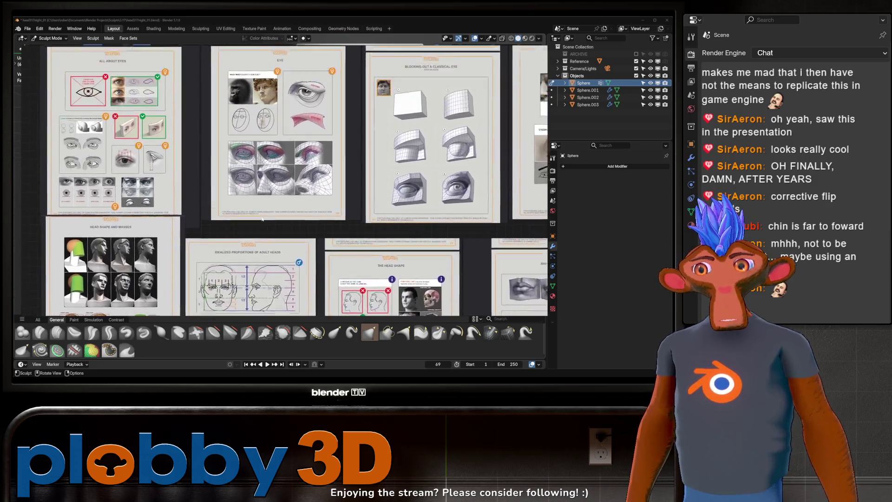
scroll(336, 155, "up", 2)
scroll(336, 155, "down", 3)
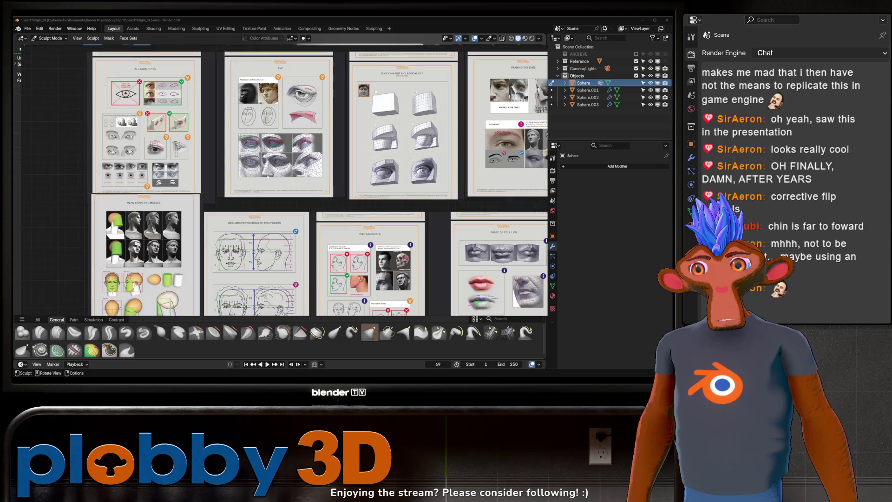
mouse_move(265, 191)
middle_mouse_down()
mouse_move(265, 161)
mouse_move(206, 175)
middle_mouse_up()
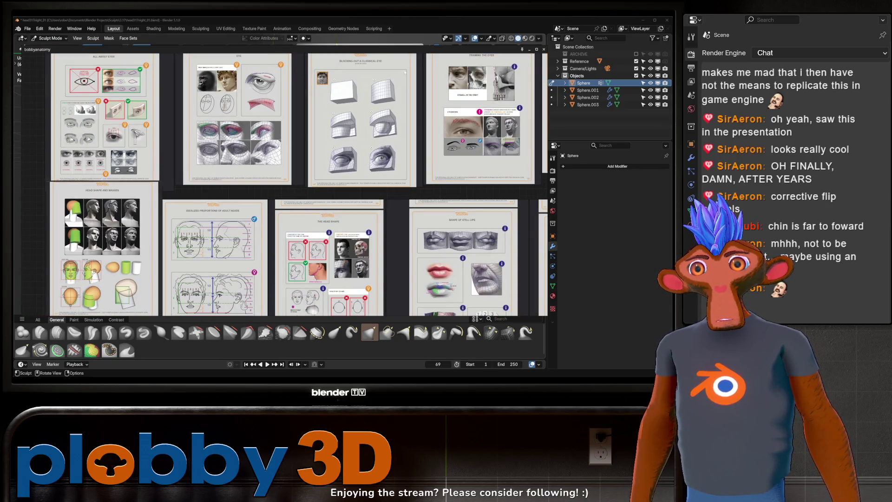
scroll(334, 195, "down", 3)
scroll(333, 195, "up", 2)
scroll(334, 194, "up", 1)
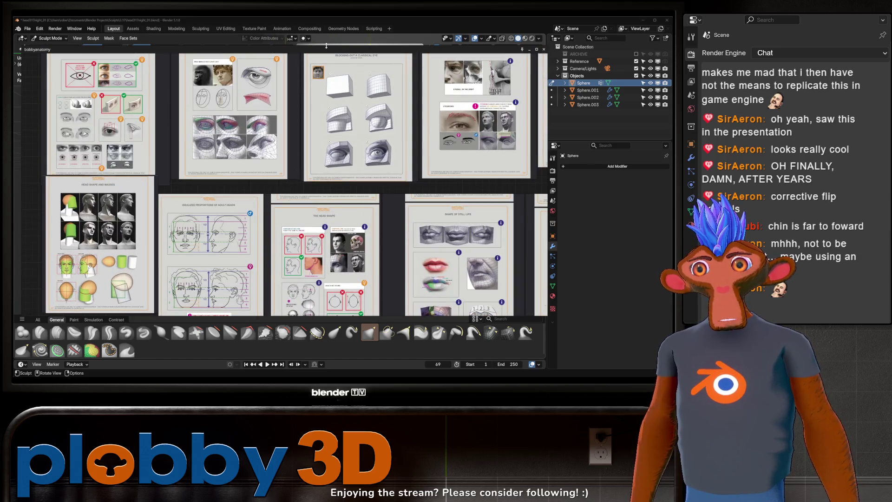
key("alt+Tab")
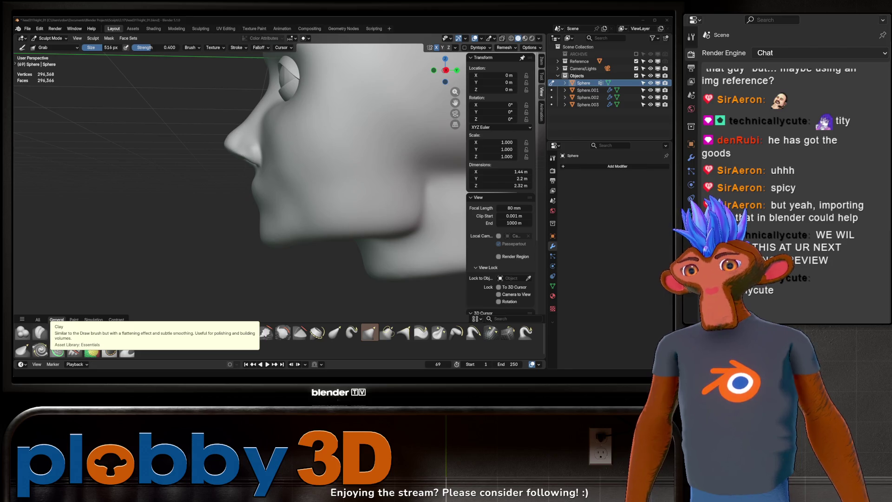
- Inspect the head from several angles, then Grab-drag the mouth area into a new shape
mouse_move(249, 189)
middle_mouse_down()
mouse_move(279, 188)
mouse_move(358, 215)
mouse_move(367, 244)
mouse_move(369, 189)
mouse_move(398, 209)
mouse_move(348, 218)
middle_mouse_up()
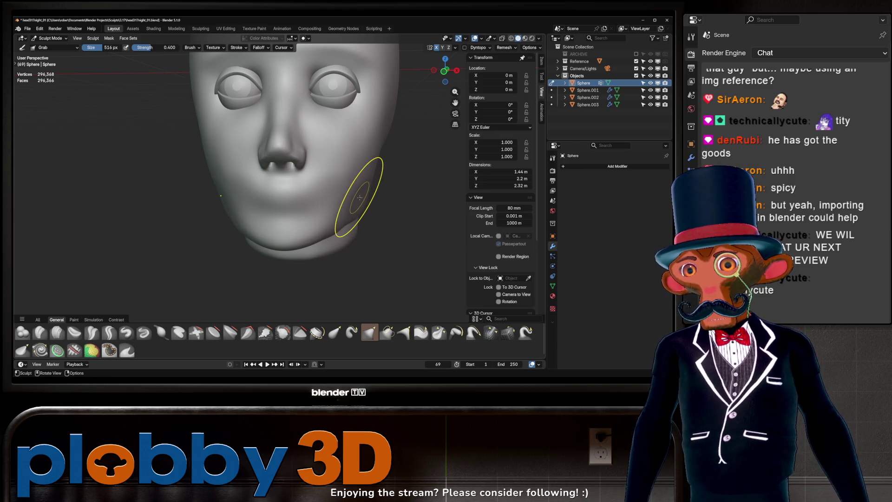
mouse_move(341, 175)
middle_mouse_down()
mouse_move(351, 189)
mouse_move(399, 173)
mouse_move(398, 199)
mouse_move(386, 191)
middle_mouse_up()
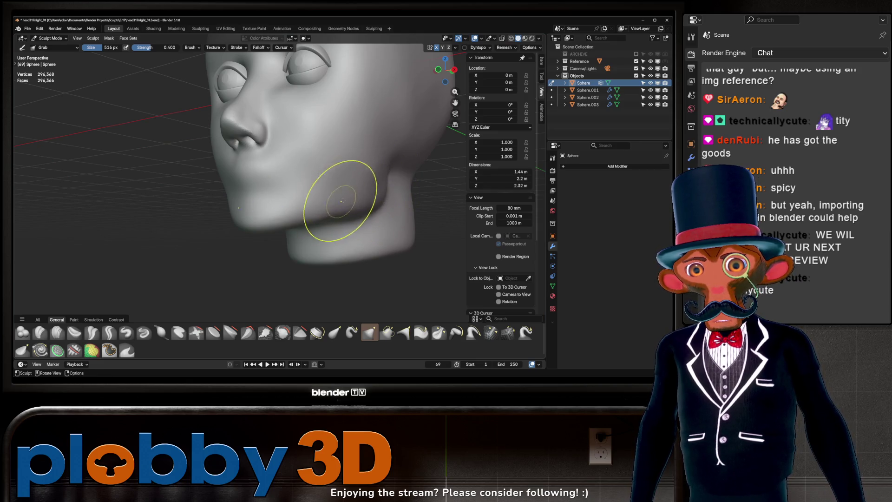
scroll(342, 201, "down", 3)
middle_click_drag(341, 201, 358, 210)
scroll(358, 210, "up", 3)
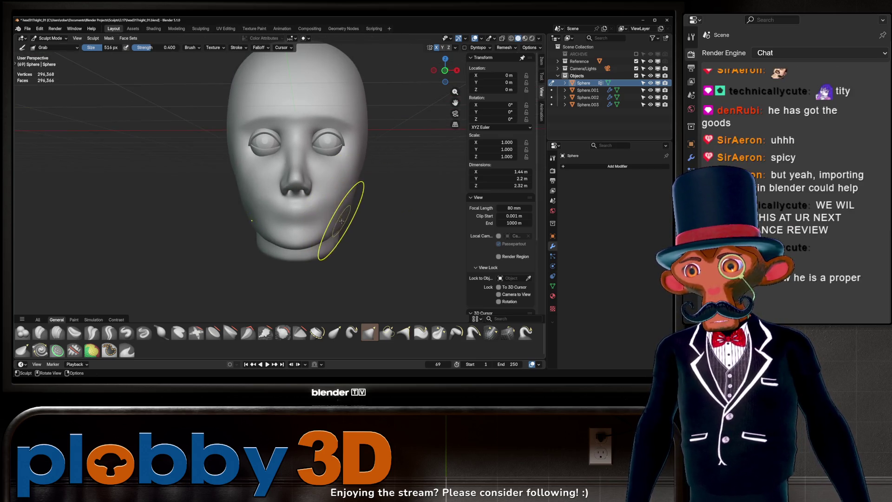
mouse_move(346, 205)
middle_mouse_down()
mouse_move(361, 187)
mouse_move(314, 193)
mouse_move(373, 180)
mouse_move(378, 199)
mouse_move(343, 206)
mouse_move(378, 176)
mouse_move(339, 175)
middle_mouse_up()
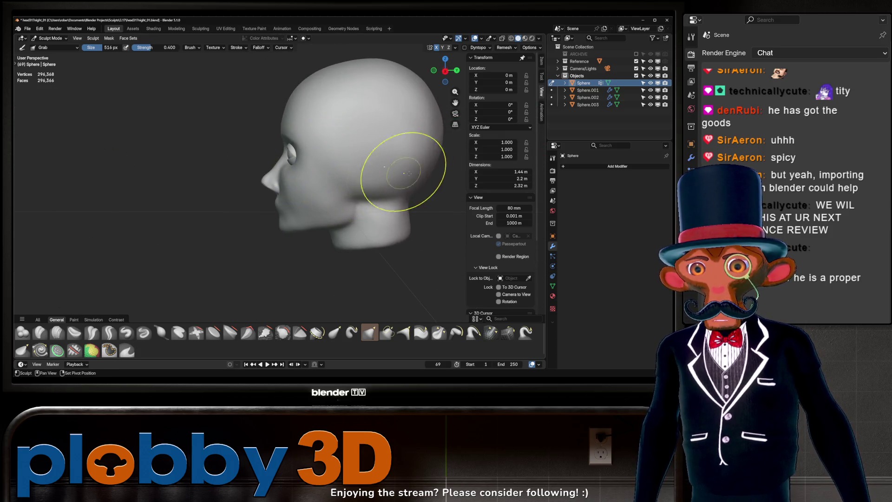
mouse_move(403, 172)
middle_mouse_down()
mouse_move(360, 201)
mouse_move(322, 209)
mouse_move(352, 191)
mouse_move(326, 185)
mouse_move(374, 180)
mouse_move(326, 176)
mouse_move(308, 189)
mouse_move(347, 190)
mouse_move(366, 175)
mouse_move(351, 186)
middle_mouse_up()
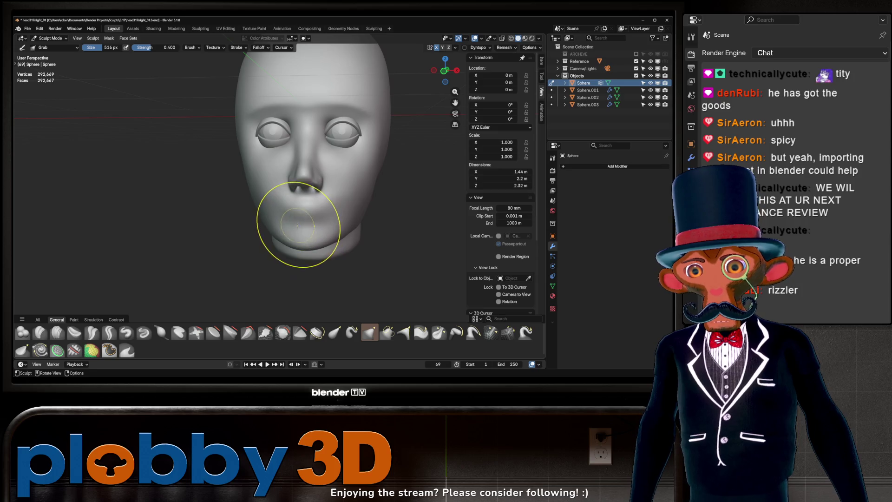
left_click_drag(297, 225, 309, 219)
- Shrink the Grab brush to 378 px and show the tool shelf
key("f")
left_click(163, 229)
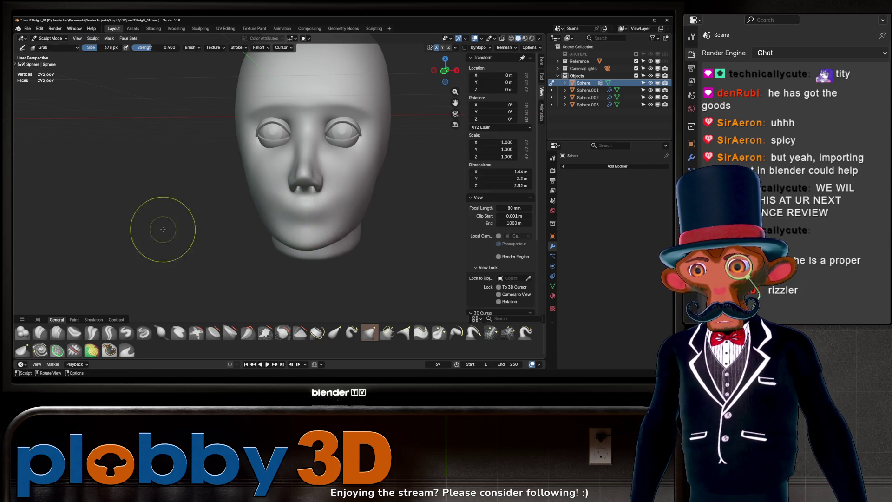
key("t")
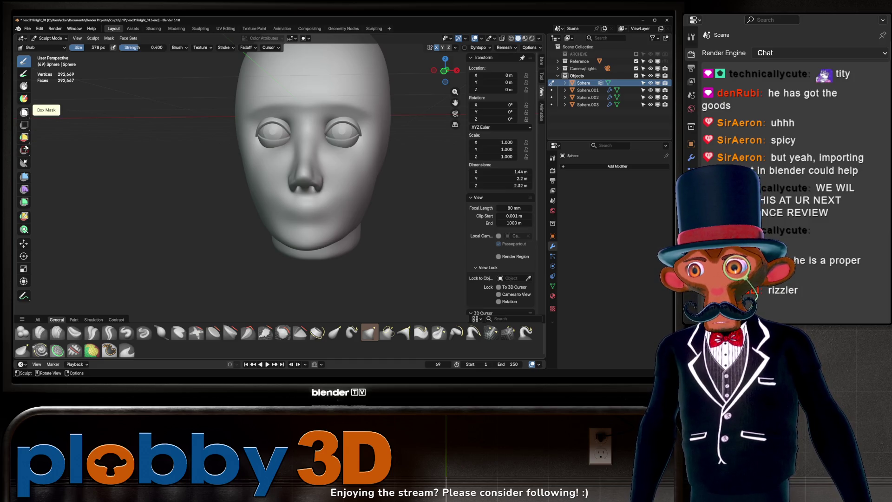
- Pick Lasso Mask and lasso a mask across the face band from brow to mouth
left_click_drag(24, 113, 48, 137)
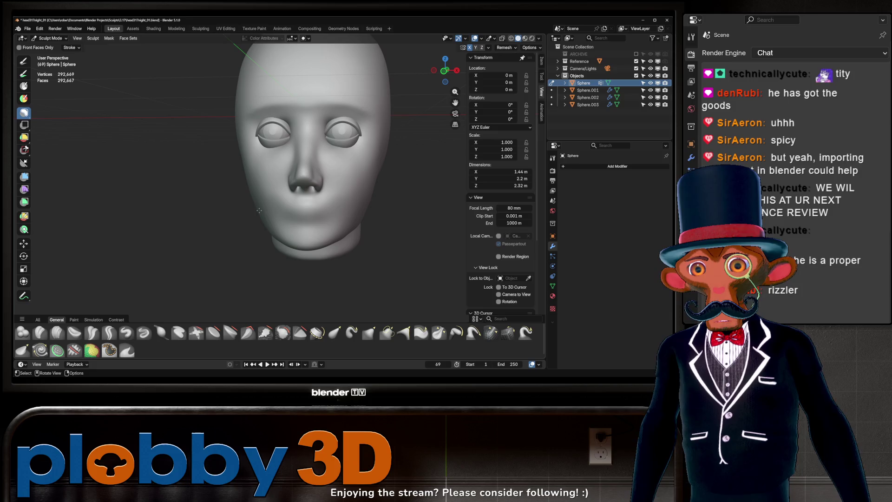
mouse_move(259, 210)
middle_mouse_down()
mouse_move(279, 205)
mouse_move(269, 196)
mouse_move(278, 180)
middle_mouse_up()
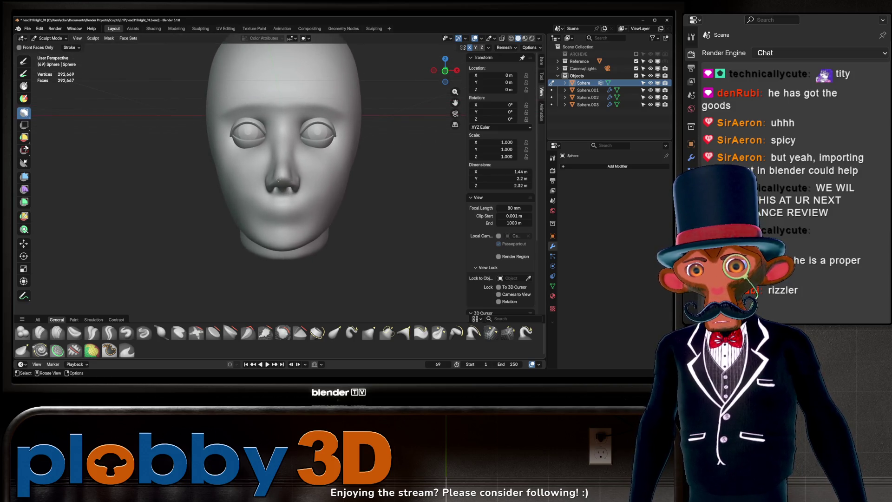
mouse_move(192, 82)
left_mouse_down()
mouse_move(235, 164)
mouse_move(195, 177)
mouse_move(167, 141)
left_mouse_up()
mouse_move(172, 81)
left_mouse_down()
mouse_move(213, 167)
mouse_move(246, 201)
mouse_move(356, 198)
mouse_move(370, 158)
left_mouse_up()
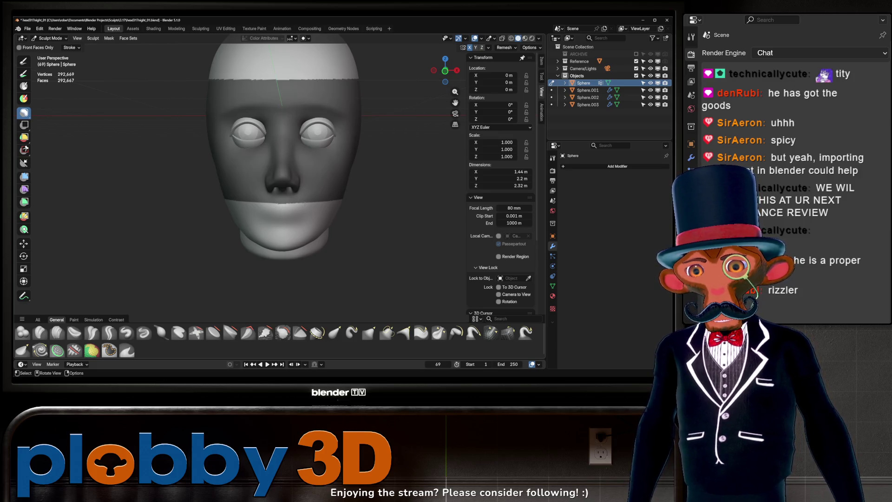
- Grab the unmasked chin and jaw, clear the mask, then reshape the mouth at 262 px
key("g")
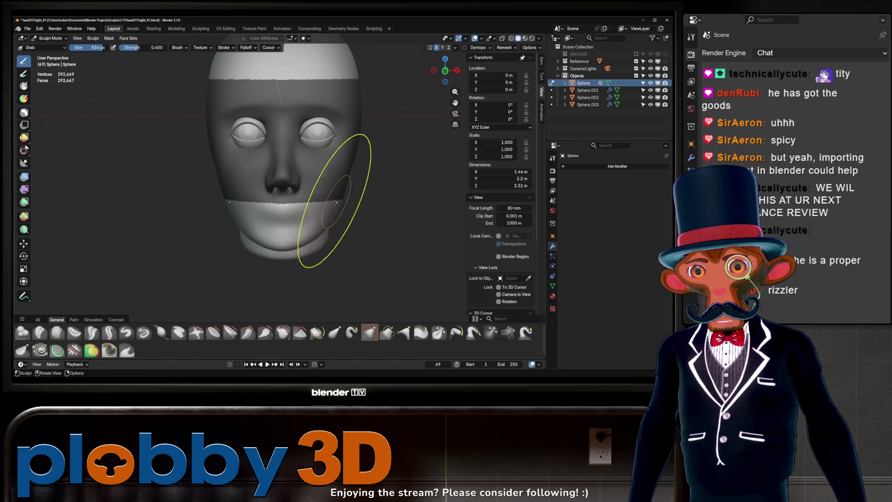
mouse_move(263, 209)
left_mouse_down()
mouse_move(285, 215)
mouse_move(263, 218)
mouse_move(287, 221)
left_mouse_up()
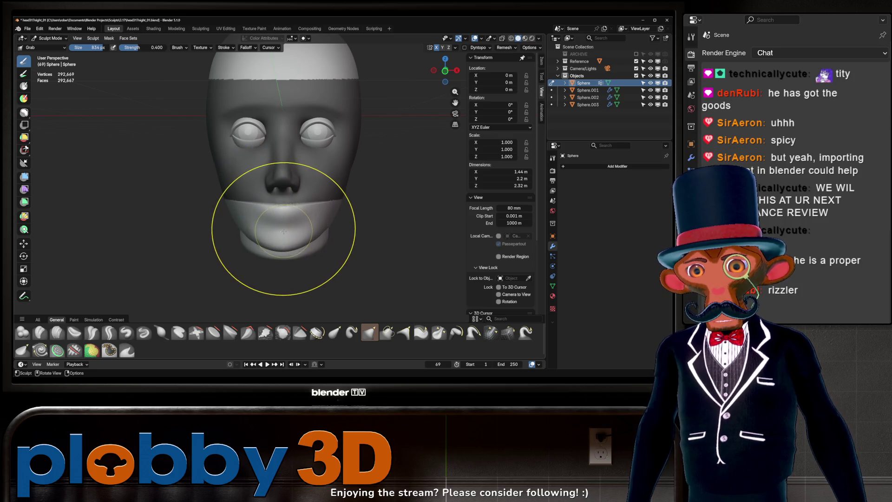
key("alt+m")
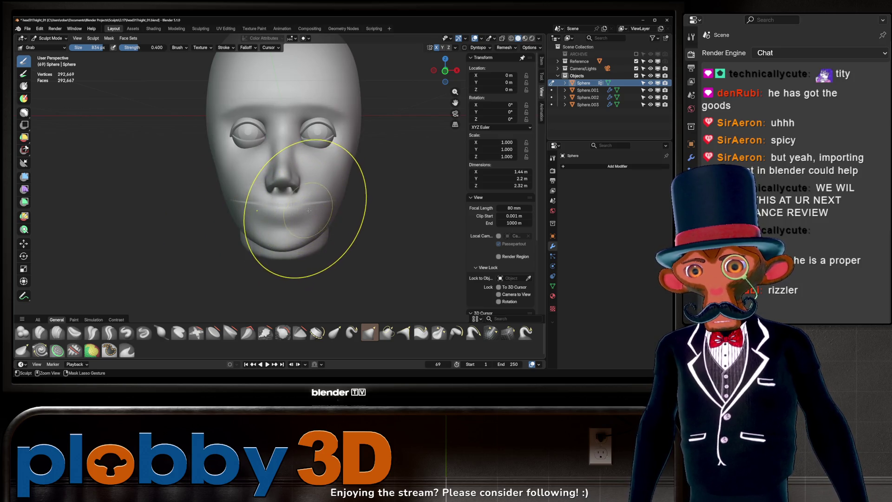
key("f")
left_click(289, 204)
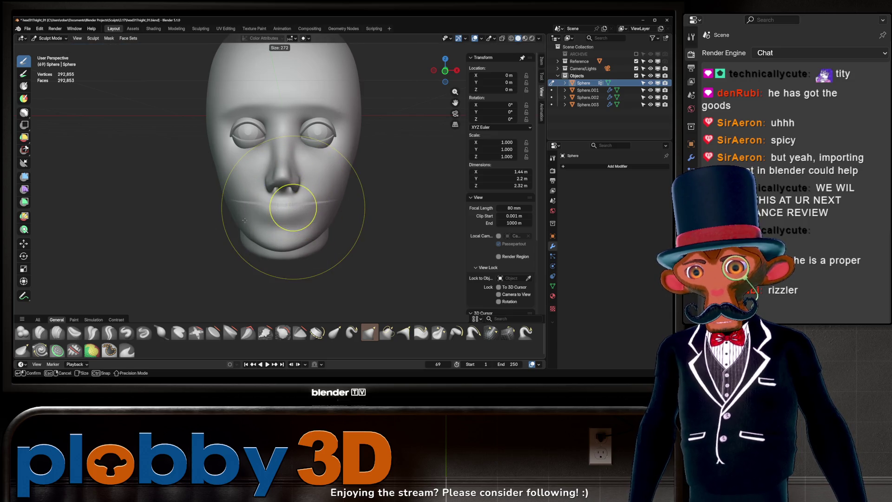
left_click_drag(279, 210, 227, 205)
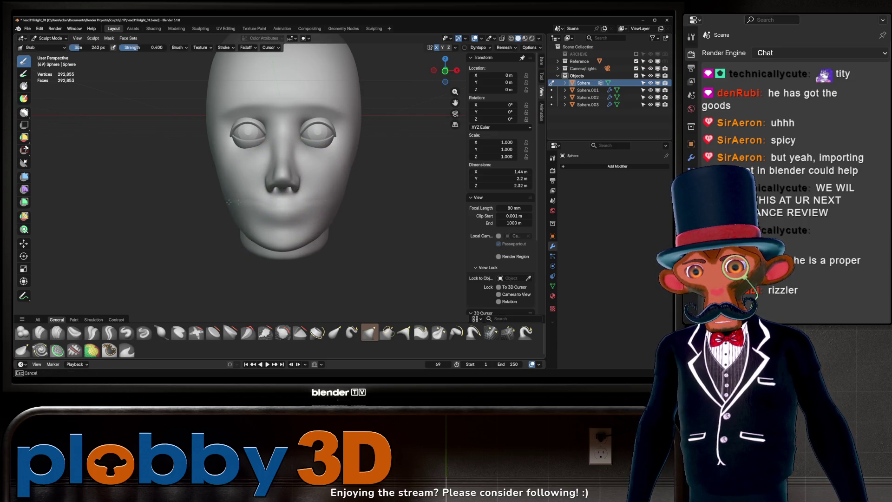
- Enlarge the Grab brush to 410 px and inspect the eyes from the front and below
mouse_move(360, 180)
middle_mouse_down()
mouse_move(342, 223)
mouse_move(363, 206)
mouse_move(360, 221)
middle_mouse_up()
key("f")
left_click(364, 205)
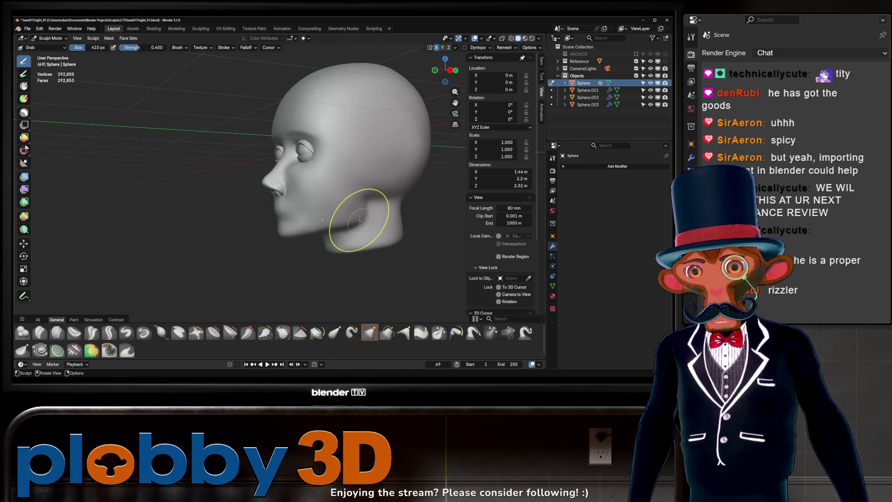
mouse_move(315, 249)
middle_mouse_down()
mouse_move(365, 259)
mouse_move(351, 151)
middle_mouse_up()
middle_click_drag(307, 181, 301, 183)
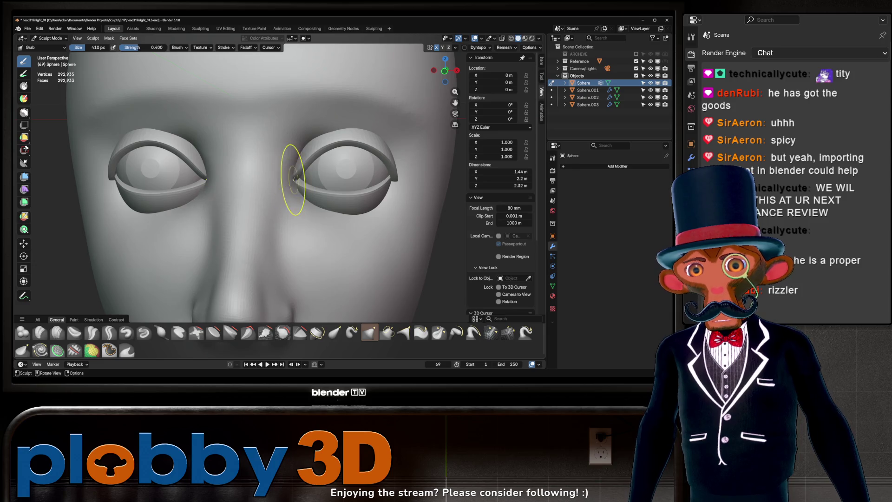
mouse_move(320, 166)
middle_mouse_down("ctrl")
mouse_move(323, 176)
mouse_move(314, 135)
mouse_move(325, 183)
mouse_move(300, 182)
middle_mouse_up("ctrl")
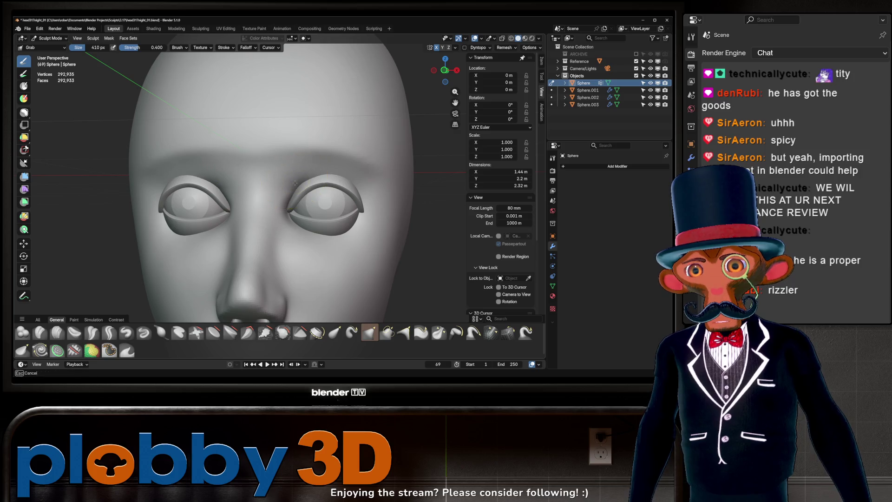
scroll(295, 184, "up", 5)
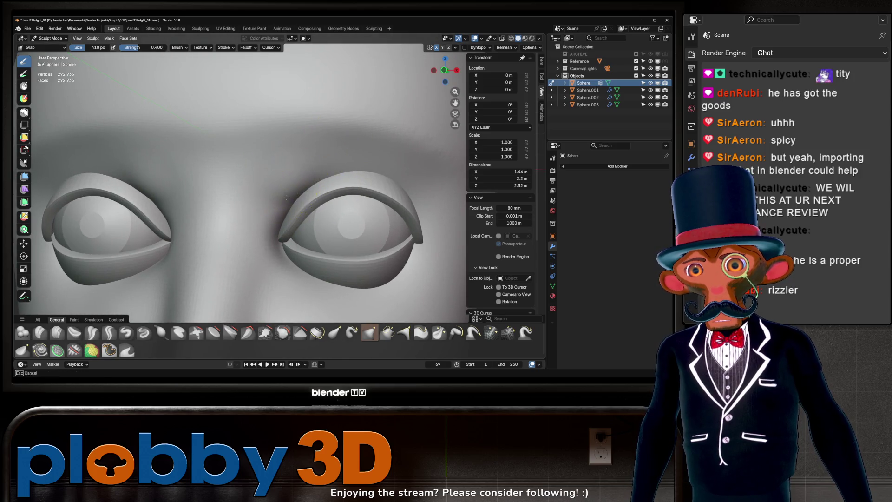
mouse_move(313, 177)
middle_mouse_down()
mouse_move(318, 187)
mouse_move(361, 202)
mouse_move(353, 176)
mouse_move(325, 153)
middle_mouse_up()
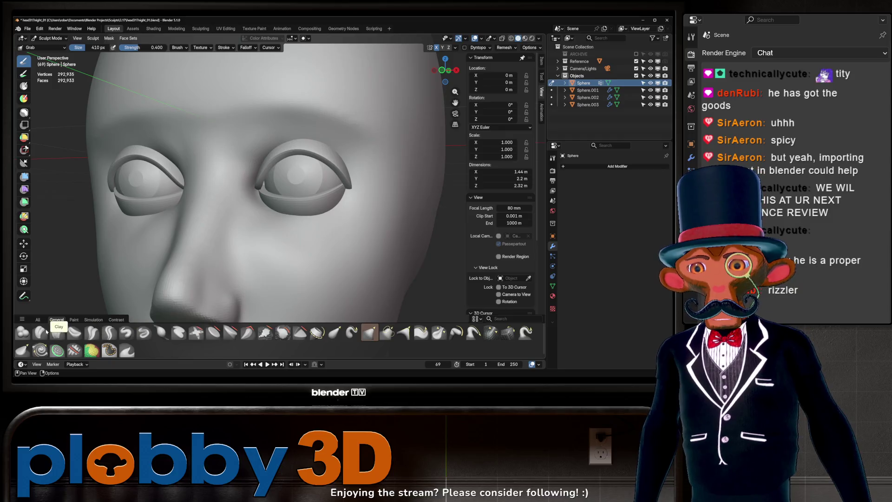
- Stroke a 206 px Clay Strips brush under the right lower eyelid, then check the side profile
left_click(40, 332)
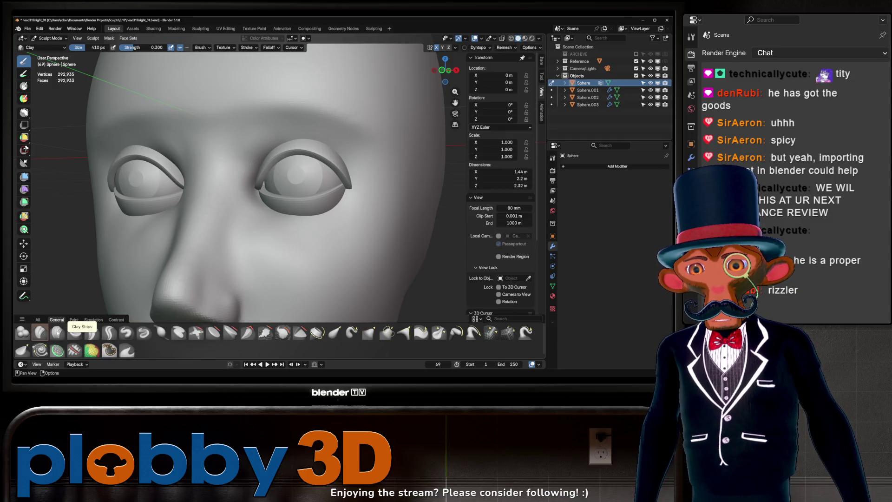
left_click(57, 332)
key("f")
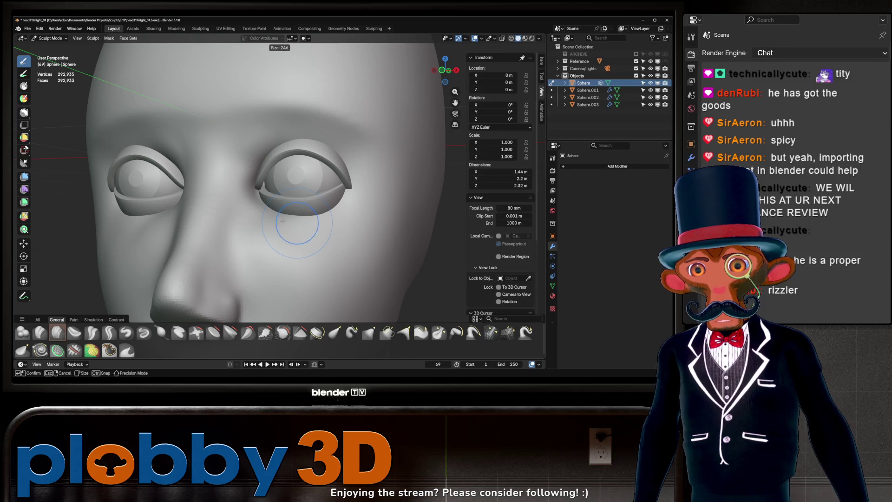
left_click(294, 222)
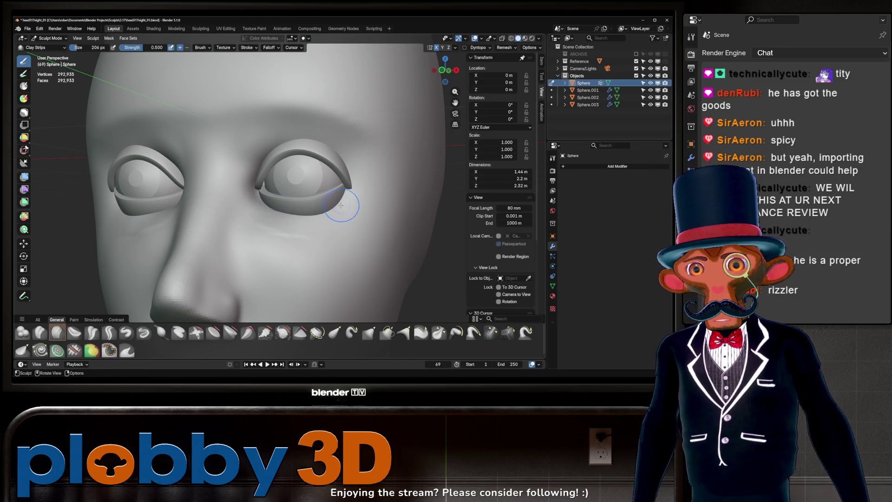
mouse_move(342, 205)
left_mouse_down()
mouse_move(311, 230)
mouse_move(248, 204)
mouse_move(325, 223)
mouse_move(321, 209)
mouse_move(338, 211)
mouse_move(362, 190)
left_mouse_up()
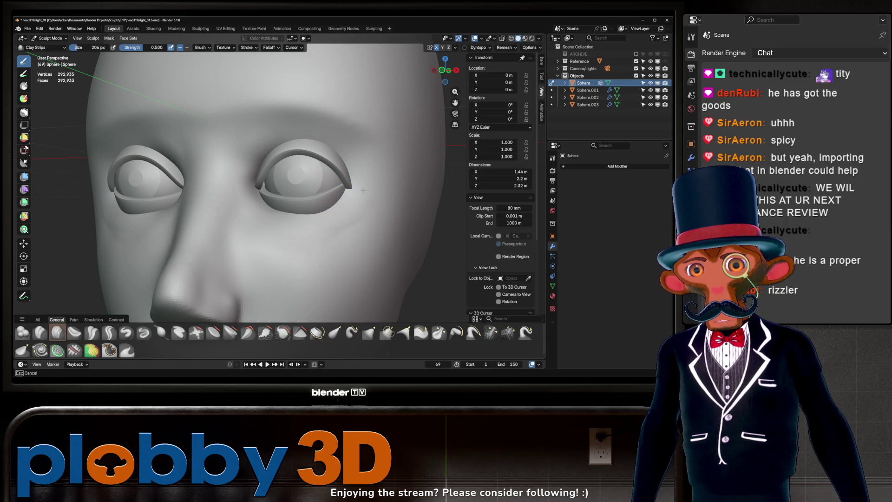
scroll(303, 251, "down", 5)
key("KP_1")
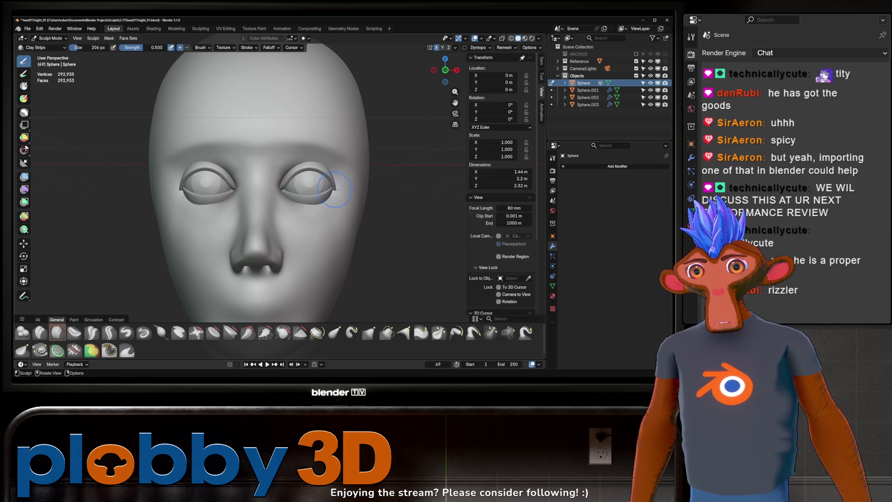
mouse_move(328, 166)
middle_mouse_down()
mouse_move(296, 162)
mouse_move(288, 181)
middle_mouse_up()
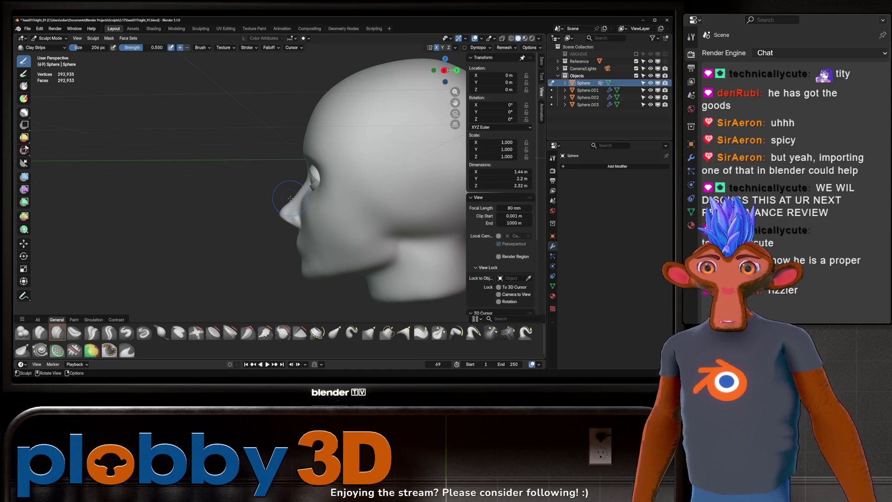
- In Object Mode, select the eye objects and move them back along the Y axis
key("ctrl+Tab")
left_click(124, 201)
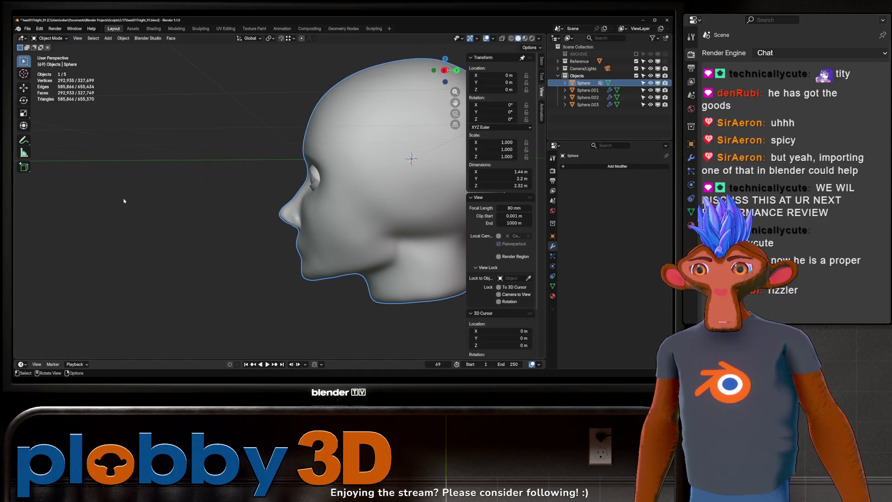
left_click(318, 182)
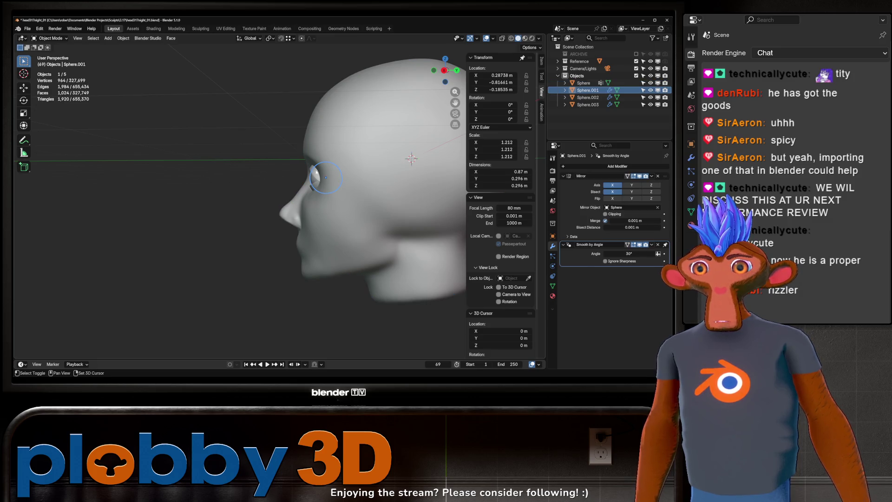
left_click(321, 183, "shift")
left_click(322, 184, "shift")
key("g")
key("y")
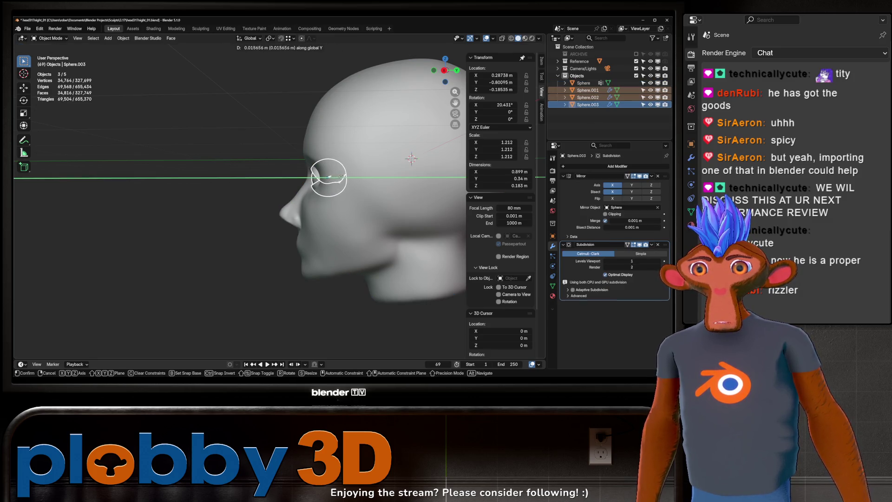
left_click(342, 177)
- Select only the head mesh and switch it back to Sculpt Mode
left_click(335, 139, "shift")
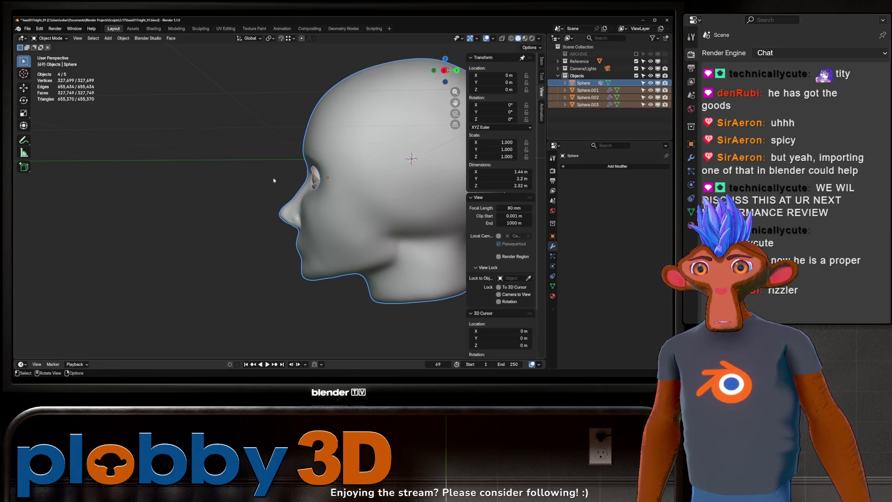
mouse_move(335, 140)
middle_mouse_down()
mouse_move(325, 188)
mouse_move(232, 215)
mouse_move(241, 210)
middle_mouse_up()
left_click(313, 215)
mouse_move(314, 215)
middle_mouse_down("ctrl")
mouse_move(283, 210)
mouse_move(355, 177)
mouse_move(298, 175)
mouse_move(324, 153)
middle_mouse_up("ctrl")
scroll(304, 173, "up", 3)
scroll(325, 152, "down", 2)
scroll(324, 153, "up", 2)
scroll(325, 152, "up", 3)
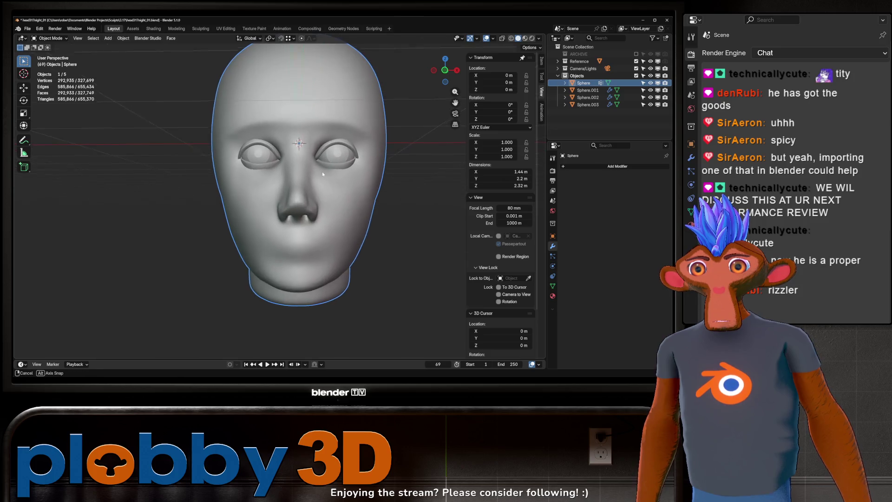
key("g")
key("Escape")
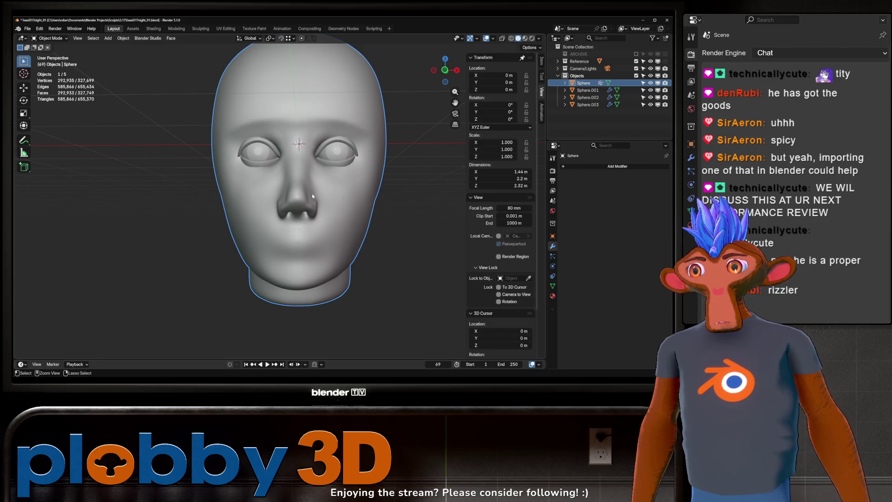
key("ctrl+Tab")
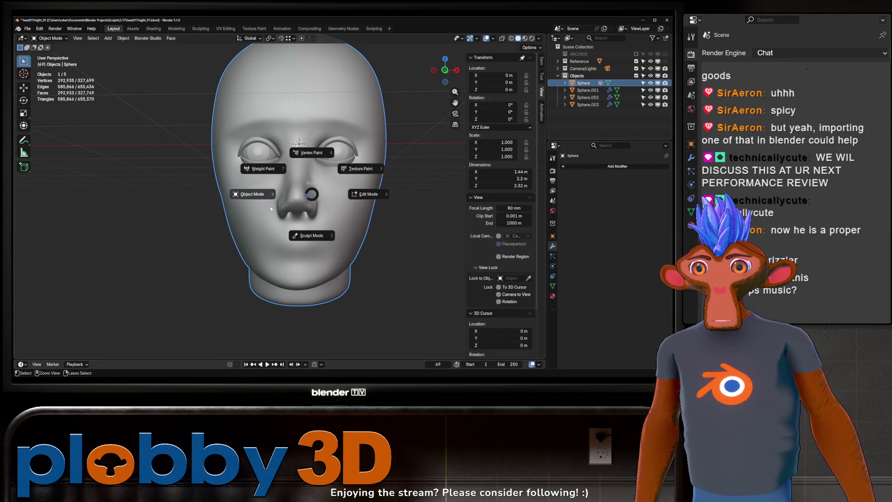
left_click(309, 236)
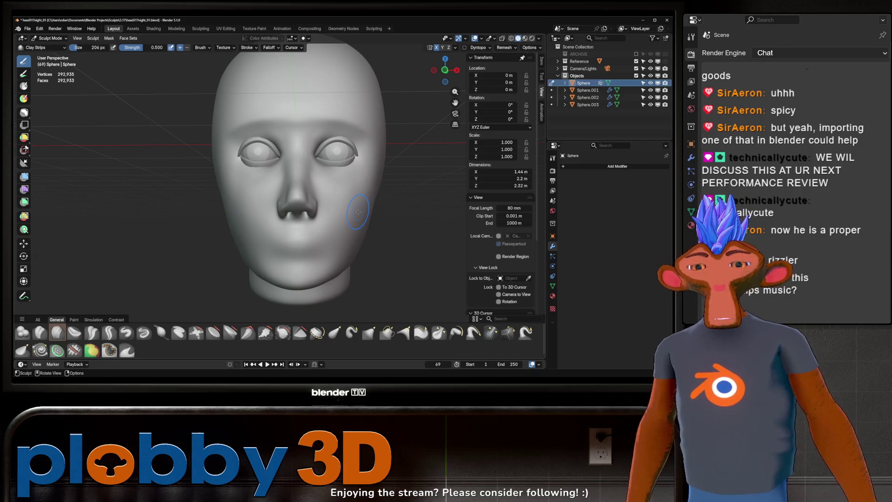
- Return to Blender and make one Clay Strips stroke under the nose from the left profile
key("alt+Tab")
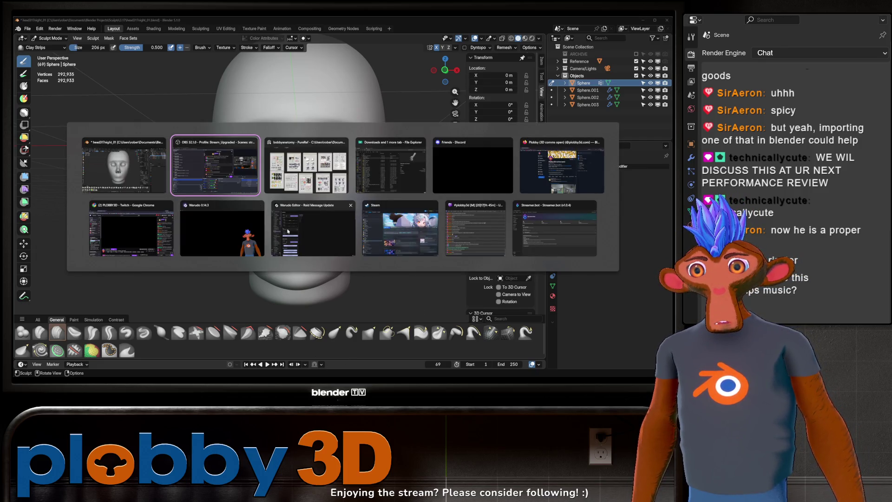
left_click(128, 176)
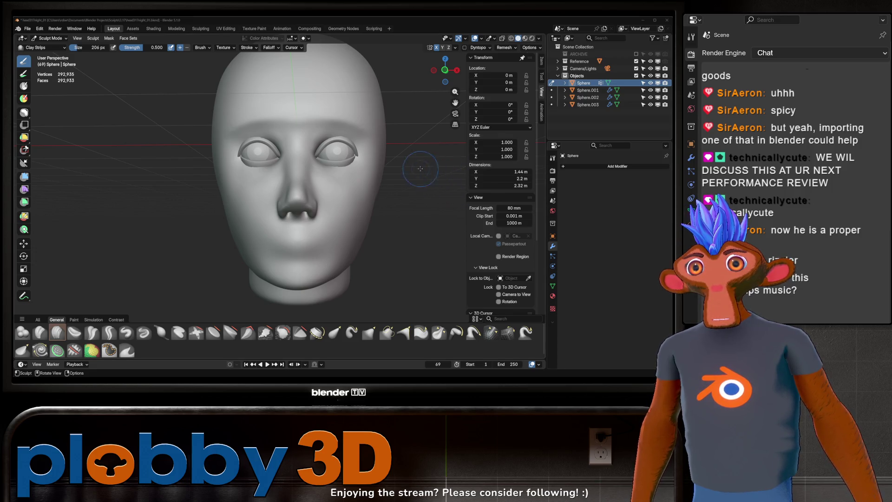
middle_click_drag(411, 202, 327, 237)
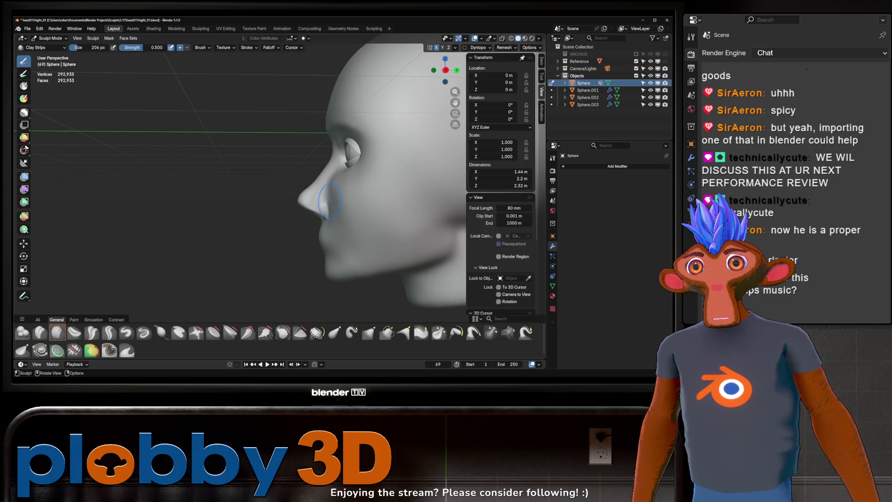
left_click_drag(329, 201, 325, 218)
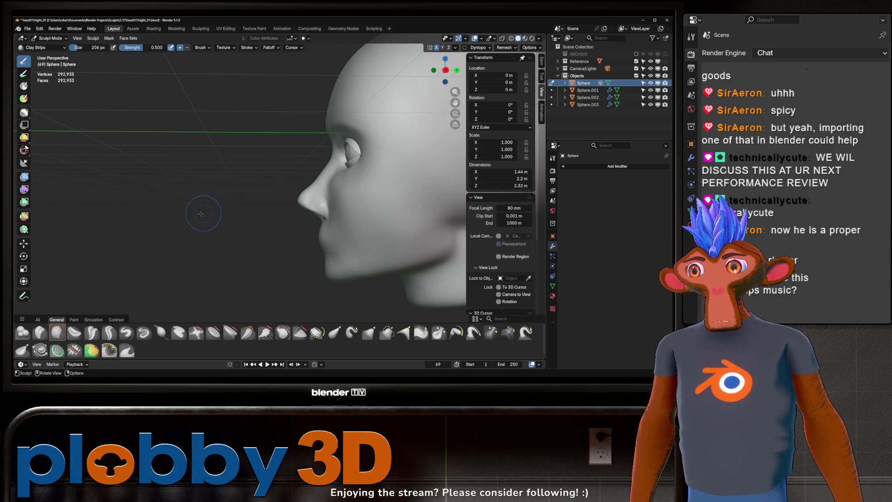
- Inflate an area of the face with Inflate/Deflate, checking it from several angles
left_click(162, 332)
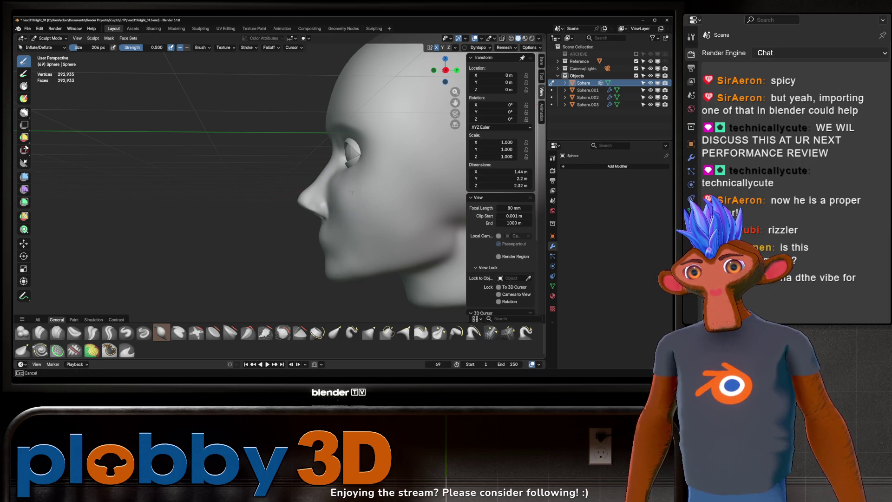
mouse_move(356, 189)
left_mouse_down()
mouse_move(342, 212)
mouse_move(364, 183)
left_mouse_up()
middle_click_drag(348, 192, 390, 138)
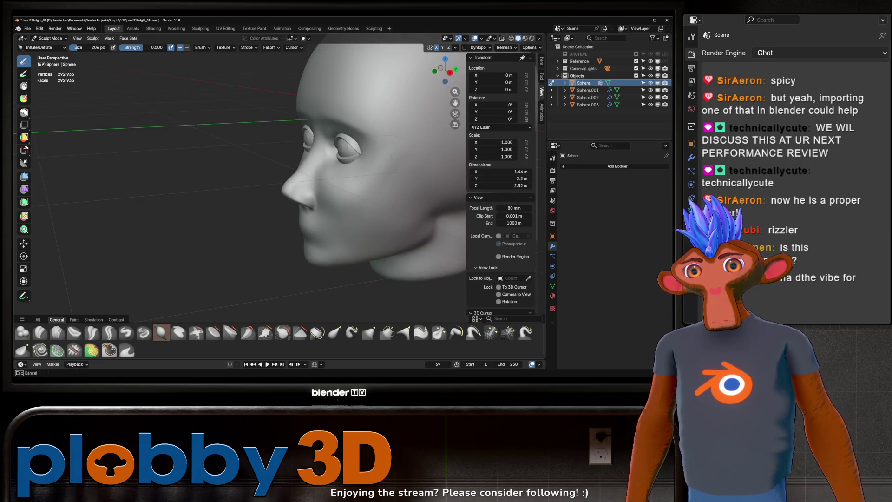
middle_click_drag(307, 188, 409, 193)
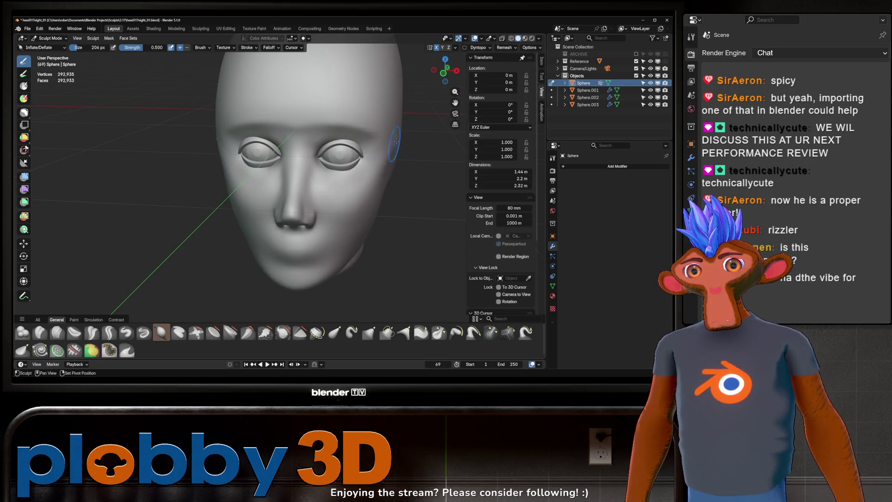
mouse_move(399, 169)
middle_mouse_down()
mouse_move(408, 145)
mouse_move(409, 168)
mouse_move(422, 157)
mouse_move(352, 190)
middle_mouse_up()
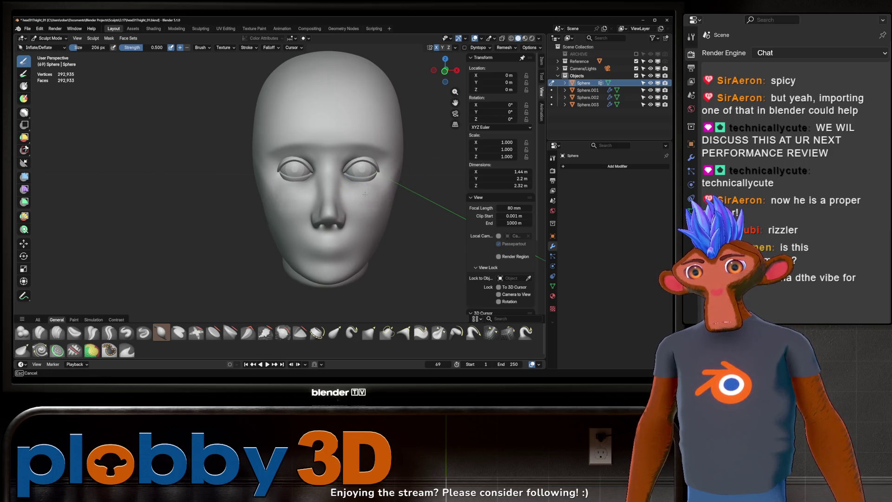
mouse_move(386, 204)
middle_mouse_down()
mouse_move(348, 200)
mouse_move(374, 212)
mouse_move(435, 166)
middle_mouse_up()
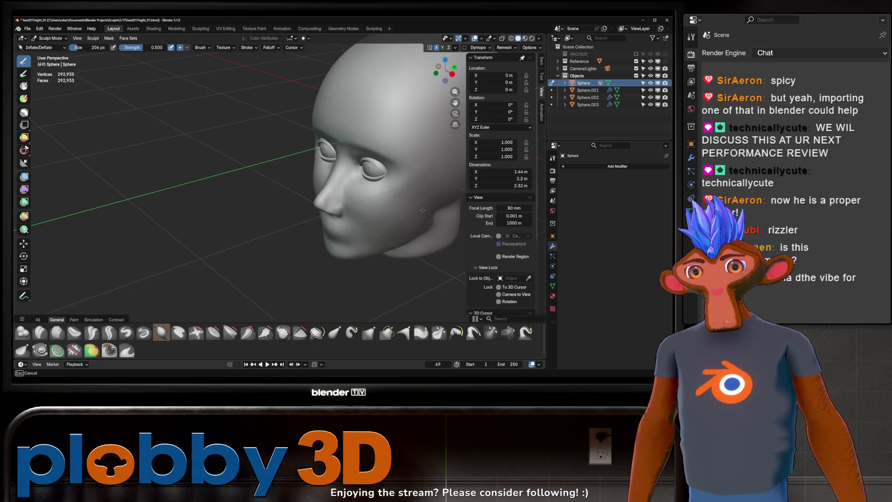
middle_click_drag(423, 210, 416, 195)
scroll(403, 158, "up", 3)
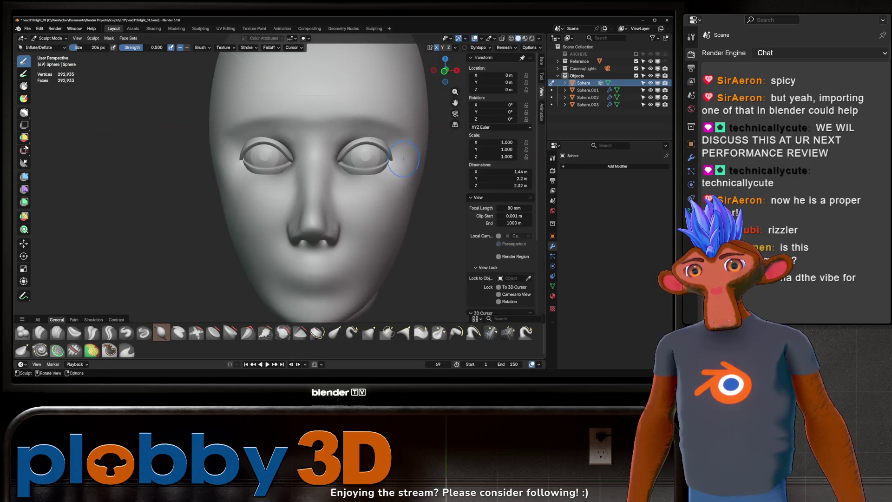
middle_click_drag(403, 158, 346, 220)
scroll(369, 200, "down", 2)
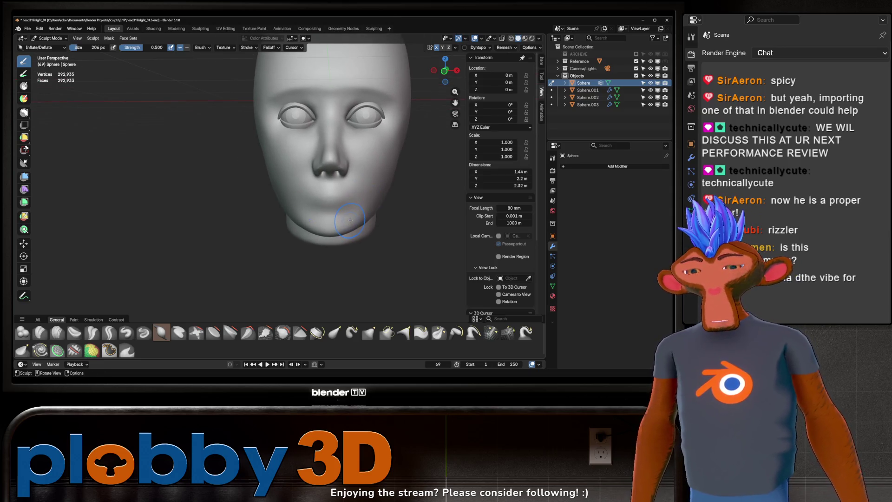
- Build up volume at the chin and select the Crease Sharp brush
left_click_drag(343, 220, 342, 222)
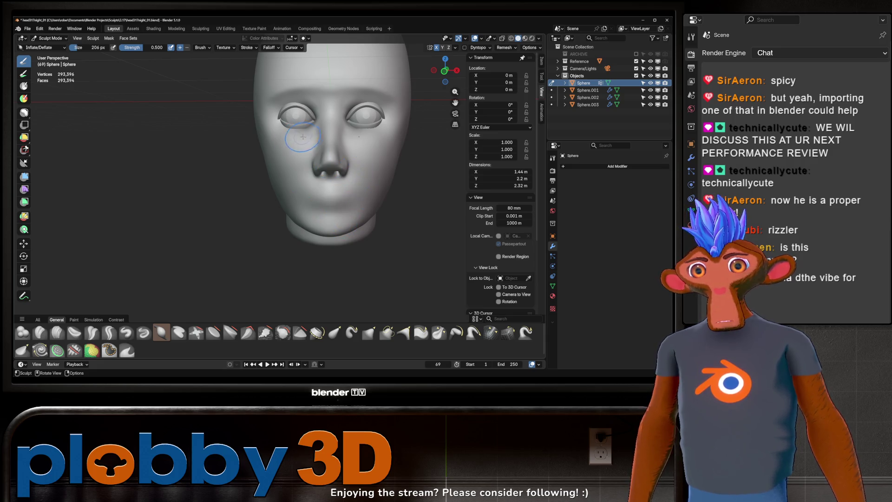
mouse_move(302, 137)
middle_mouse_down()
mouse_move(347, 190)
mouse_move(392, 174)
mouse_move(333, 186)
mouse_move(335, 202)
mouse_move(401, 144)
middle_mouse_up()
scroll(392, 174, "down", 3)
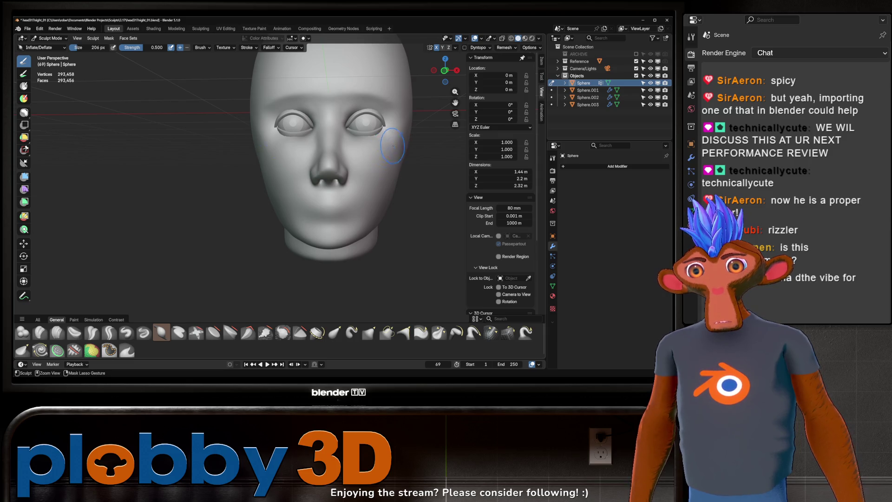
scroll(375, 156, "down", 3)
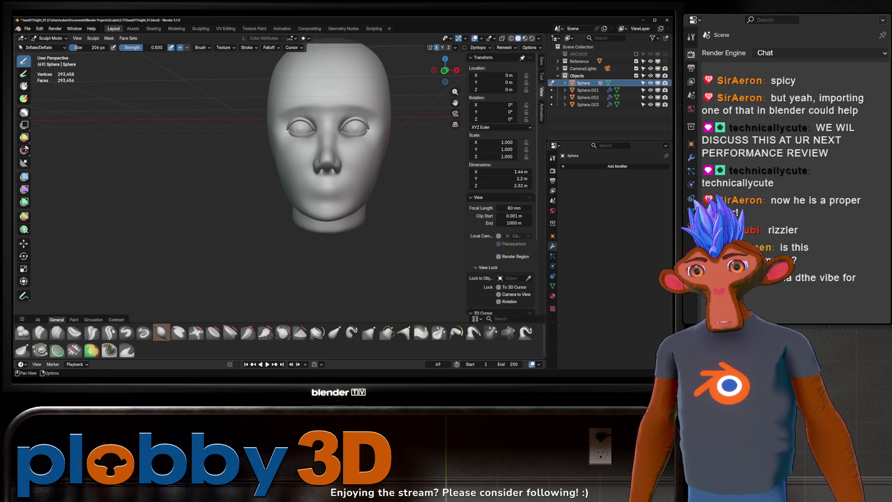
left_click(109, 332)
- With a smaller Crease Sharp brush, carve the line between the lips out to the corners
scroll(327, 189, "up", 3)
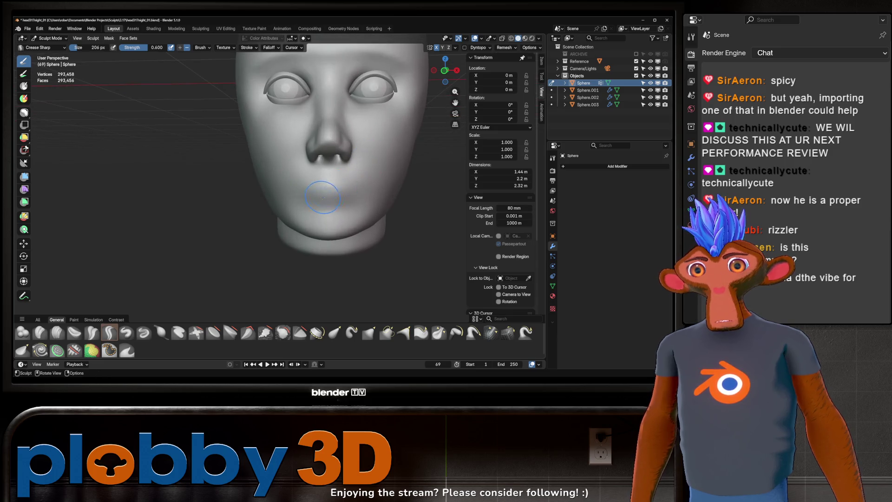
key("f")
left_click(316, 188)
mouse_move(317, 186)
left_mouse_down()
mouse_move(331, 189)
mouse_move(319, 179)
mouse_move(310, 192)
left_mouse_up()
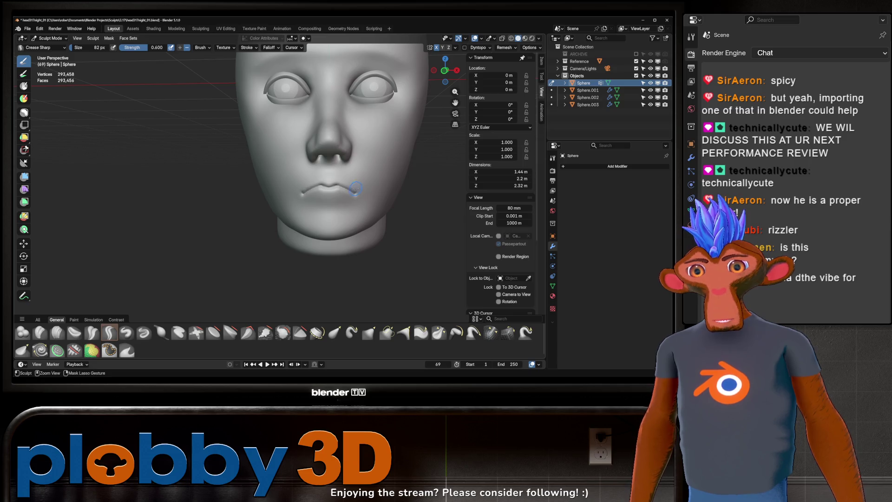
middle_click_drag(320, 184, 330, 186)
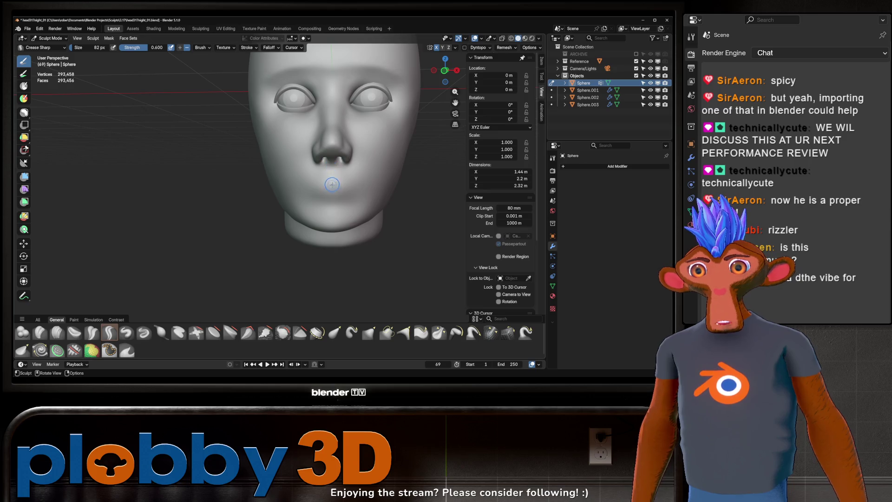
left_click_drag(324, 186, 323, 186, "shift")
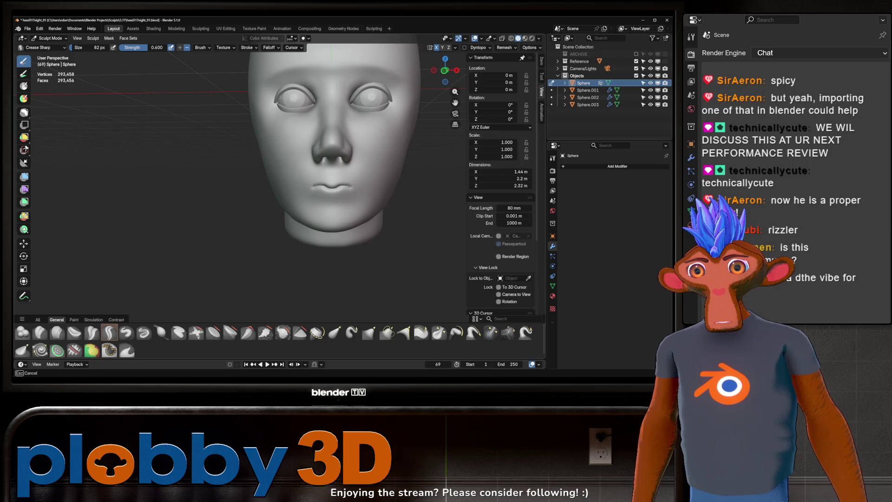
mouse_move(363, 196)
left_mouse_down("shift")
mouse_move(368, 187)
mouse_move(309, 194)
mouse_move(325, 183)
mouse_move(300, 178)
mouse_move(331, 186)
mouse_move(302, 193)
mouse_move(324, 184)
mouse_move(360, 194)
mouse_move(307, 184)
mouse_move(366, 188)
mouse_move(346, 190)
mouse_move(335, 173)
left_mouse_up("shift")
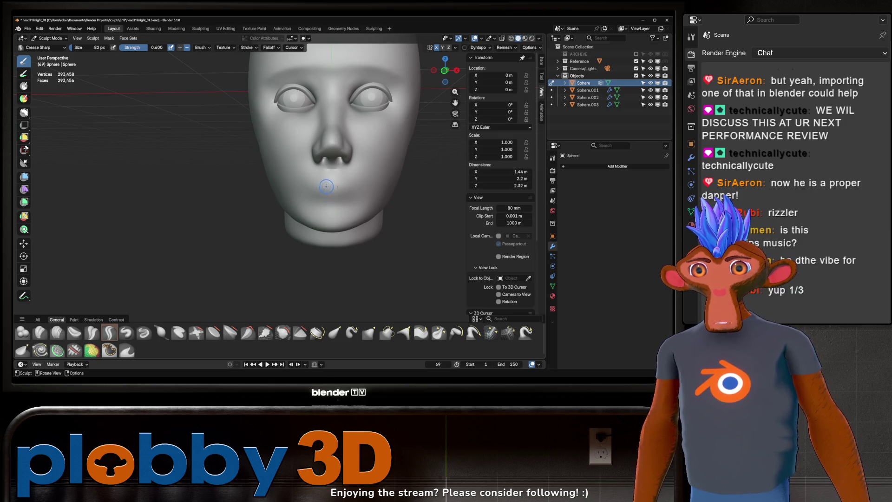
- Mask a small area beside the mouth, then undo a stray lip crease stroke
left_click_drag(326, 186, 325, 187, "ctrl+shift")
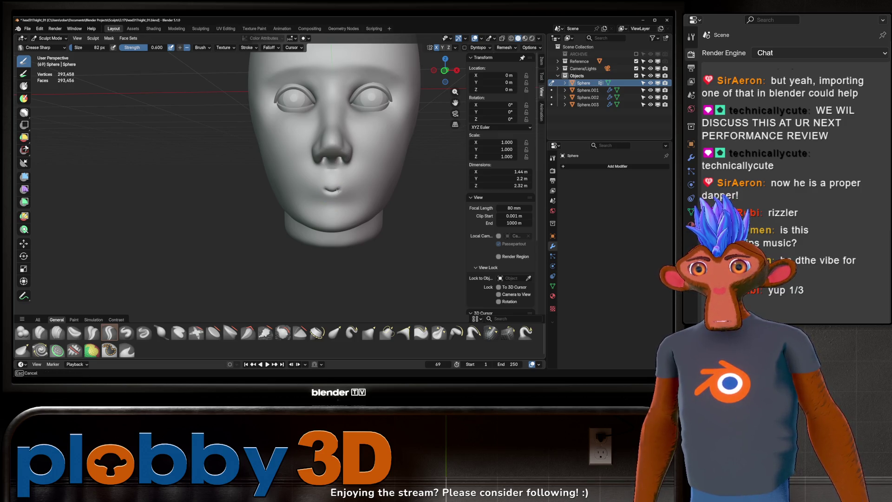
left_click_drag(356, 196, 357, 207, "ctrl+shift")
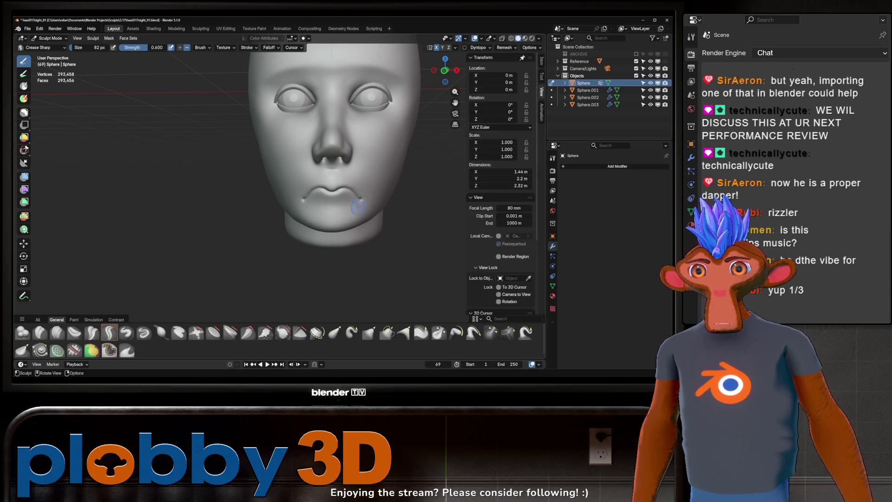
mouse_move(326, 221)
middle_mouse_down()
mouse_move(373, 176)
mouse_move(406, 164)
mouse_move(337, 179)
middle_mouse_up()
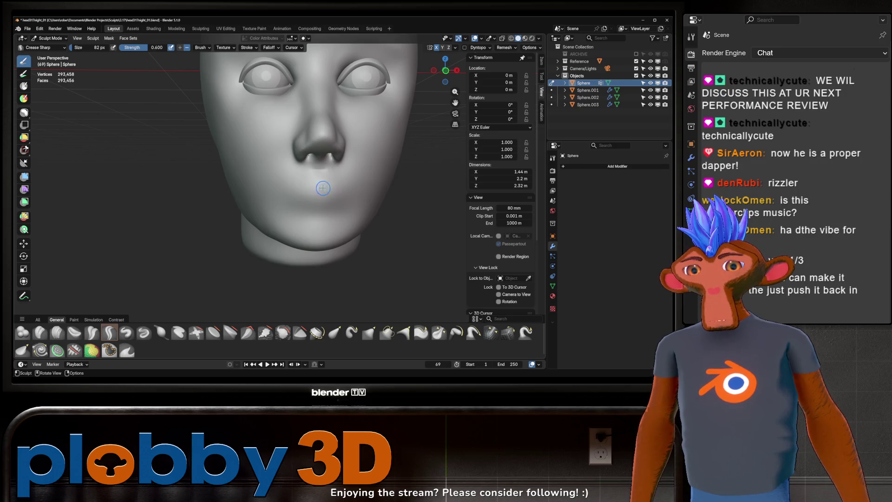
left_click_drag(307, 192, 277, 199)
key("ctrl+z")
middle_click_drag(351, 171, 339, 157, "shift")
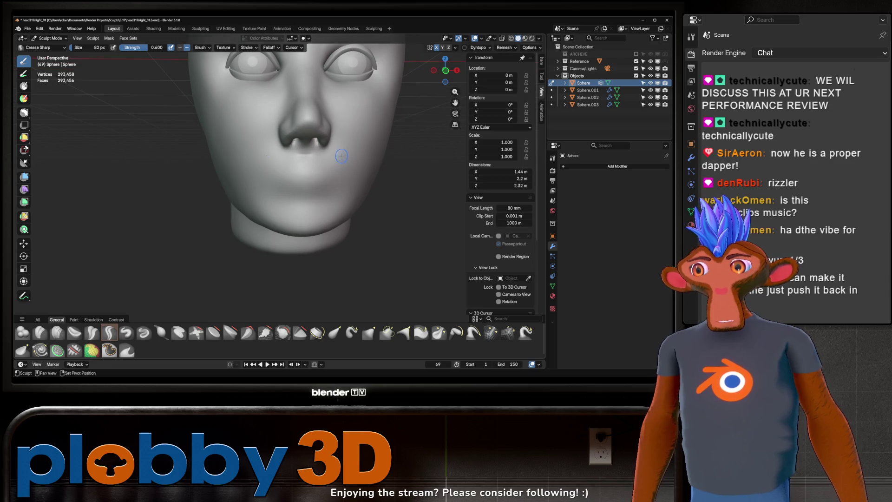
- Flatten the rough old lips with the Inflate/Deflate brush
left_click(161, 332)
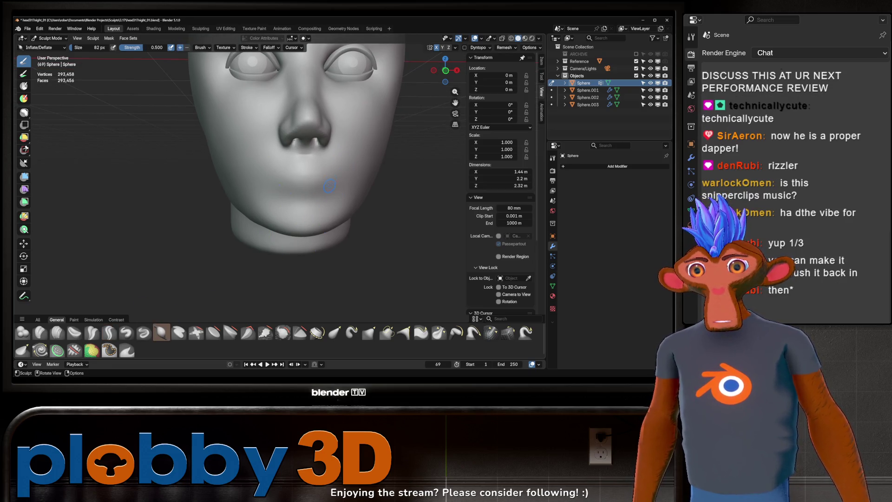
mouse_move(316, 181)
left_mouse_down()
mouse_move(286, 206)
mouse_move(272, 192)
left_mouse_up()
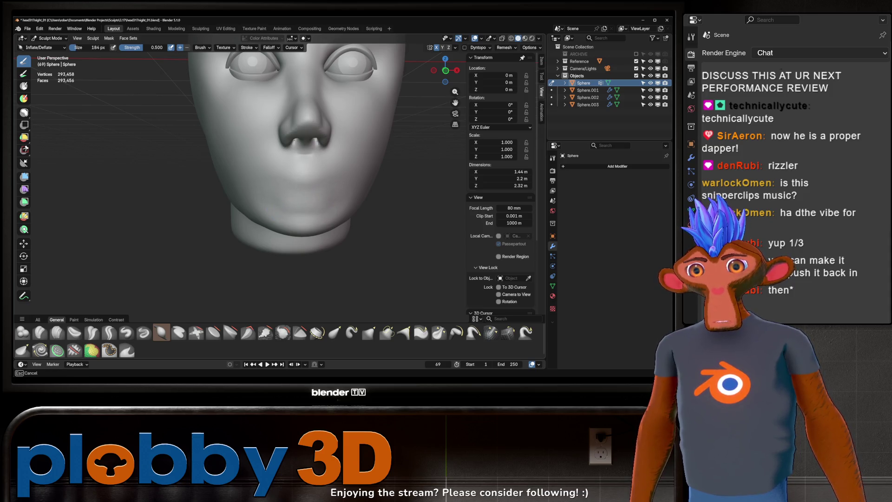
mouse_move(283, 192)
middle_mouse_down()
mouse_move(326, 200)
mouse_move(311, 186)
mouse_move(339, 176)
mouse_move(345, 187)
mouse_move(286, 168)
middle_mouse_up()
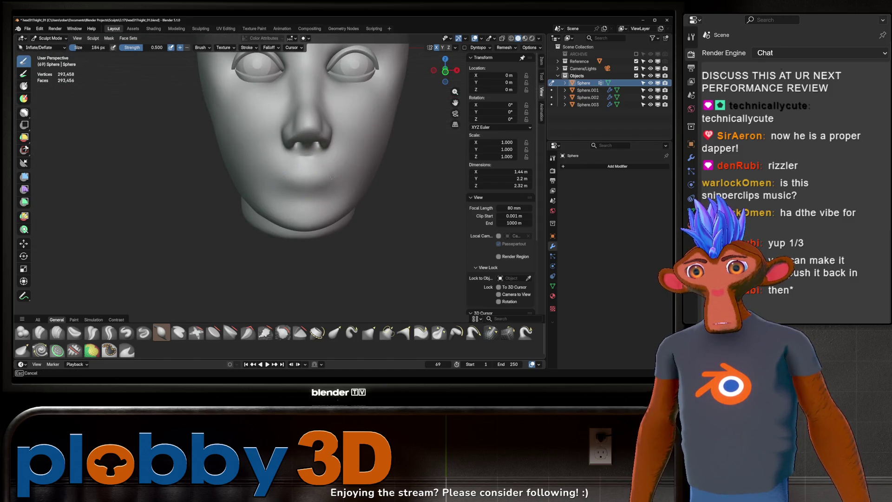
left_click_drag(308, 195, 279, 182, "shift")
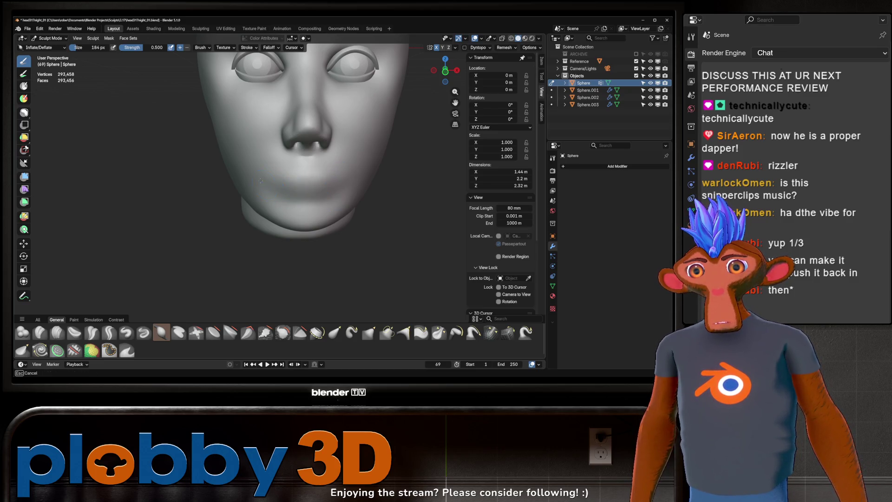
scroll(348, 175, "down", 2)
middle_click_drag(347, 175, 344, 204)
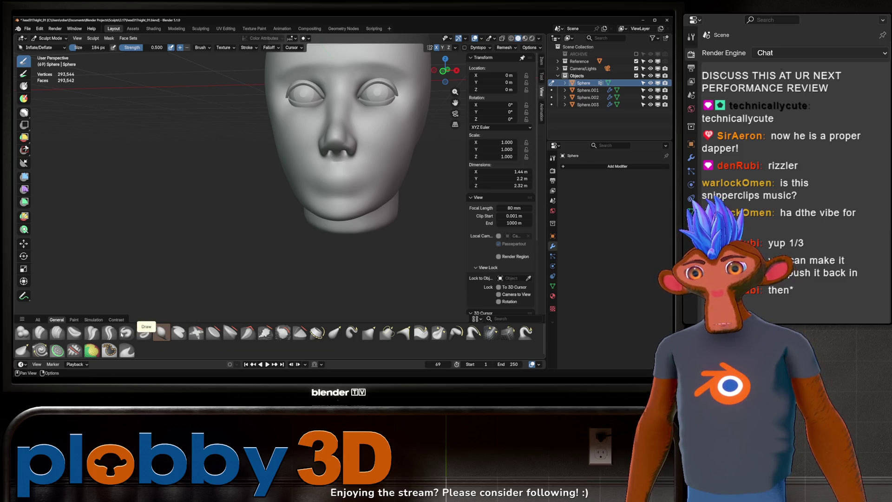
- Carve a clean lip crease with Crease Sharp in front view, out to the right corner
left_click(109, 332)
key("KP_1")
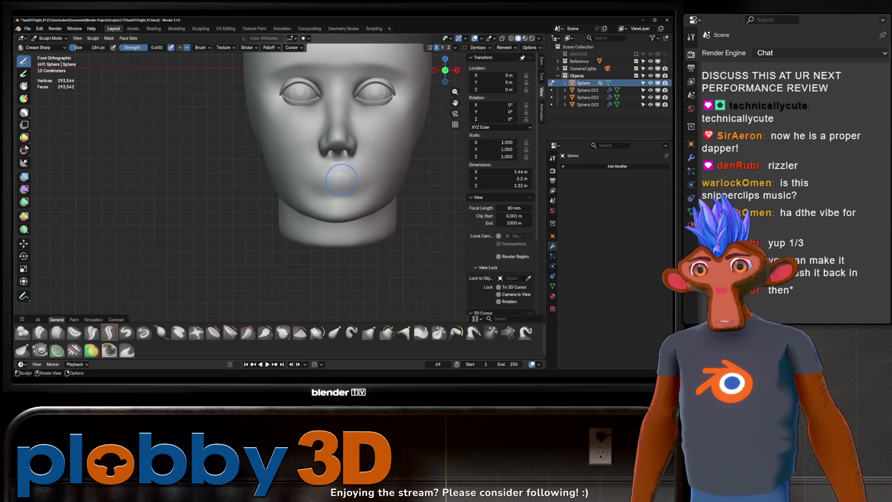
left_click_drag(333, 185, 330, 180)
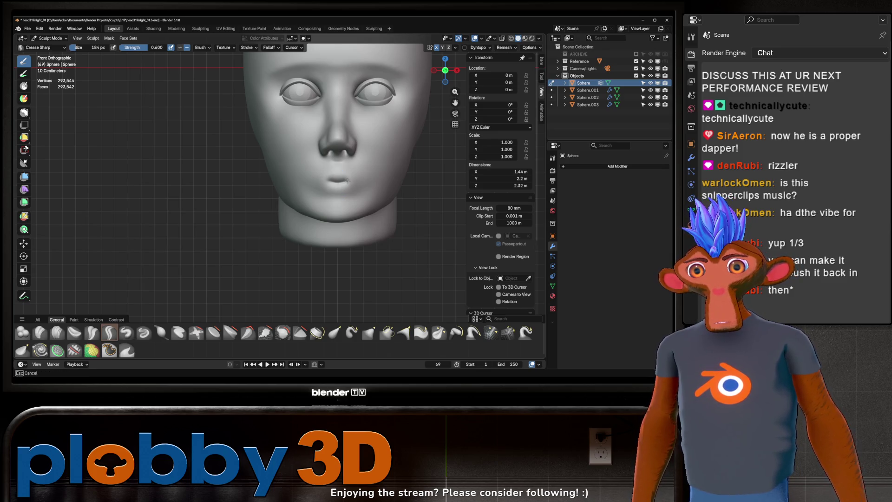
left_click_drag(359, 188, 364, 189)
key("g")
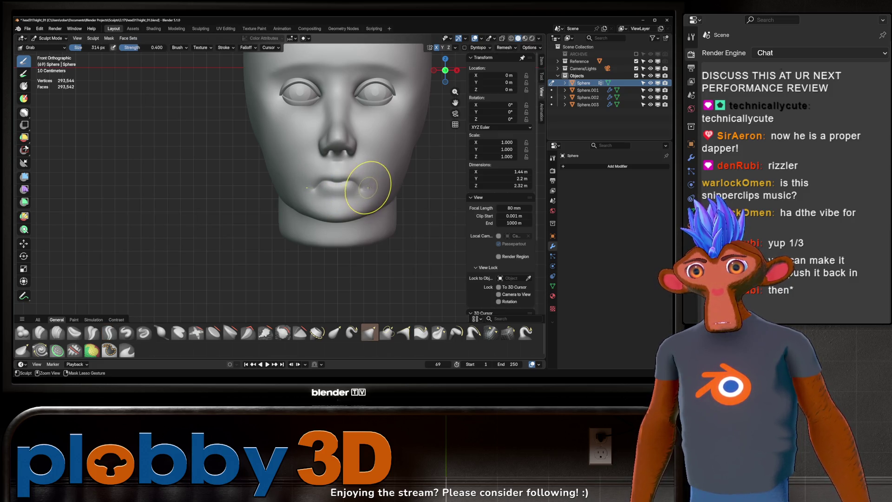
- Enlarge the Grab brush to 376 px and pull the cheeks, nose and mouth corners into shape
scroll(365, 190, "up", 2)
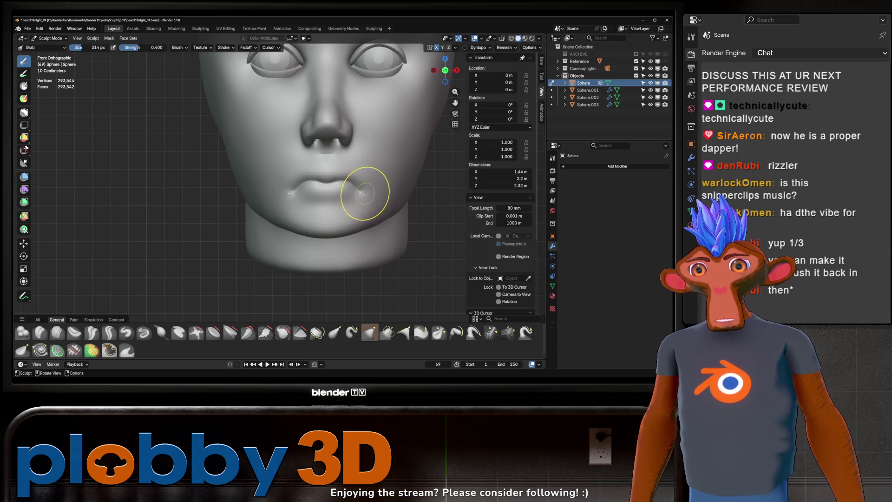
mouse_move(392, 192)
middle_mouse_down()
mouse_move(353, 188)
mouse_move(367, 192)
mouse_move(378, 169)
mouse_move(384, 175)
mouse_move(278, 209)
middle_mouse_up()
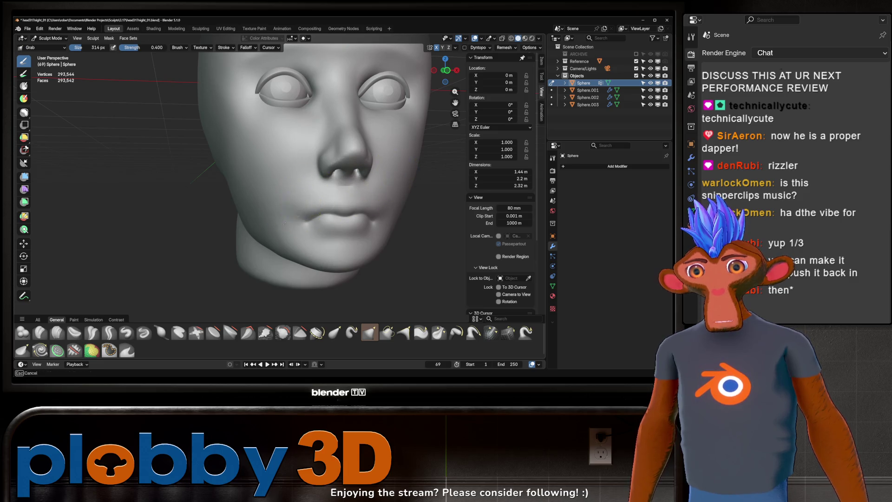
mouse_move(358, 189)
middle_mouse_down()
mouse_move(339, 183)
mouse_move(325, 155)
mouse_move(328, 175)
mouse_move(321, 177)
mouse_move(348, 169)
mouse_move(349, 183)
mouse_move(328, 185)
mouse_move(355, 177)
mouse_move(361, 185)
middle_mouse_up()
scroll(334, 185, "down", 4)
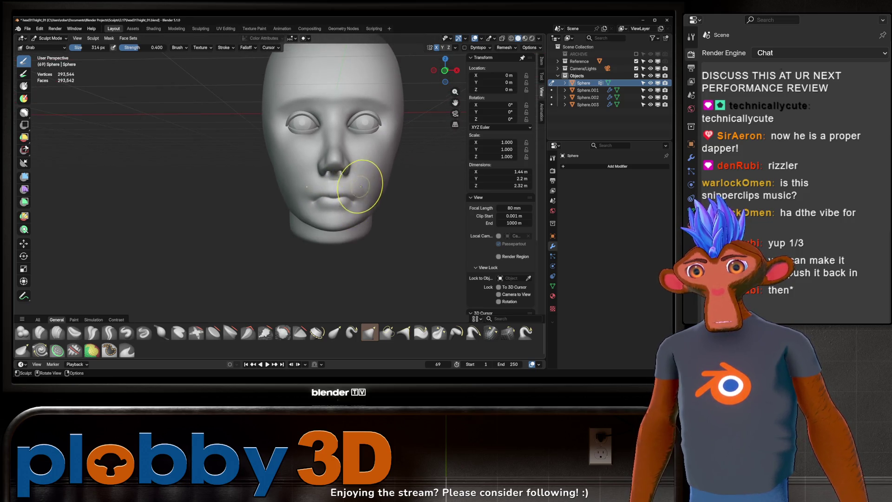
key("f")
left_click(354, 198)
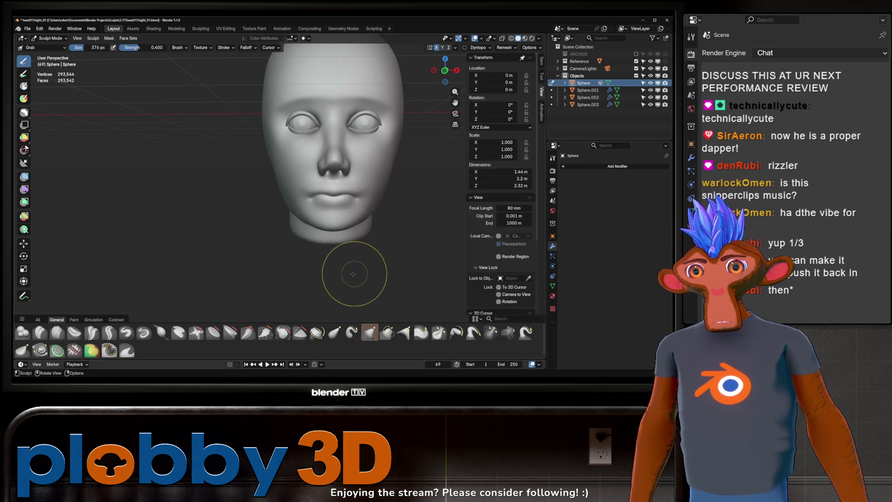
mouse_move(355, 165)
middle_mouse_down("ctrl")
mouse_move(342, 152)
mouse_move(320, 251)
middle_mouse_up("ctrl")
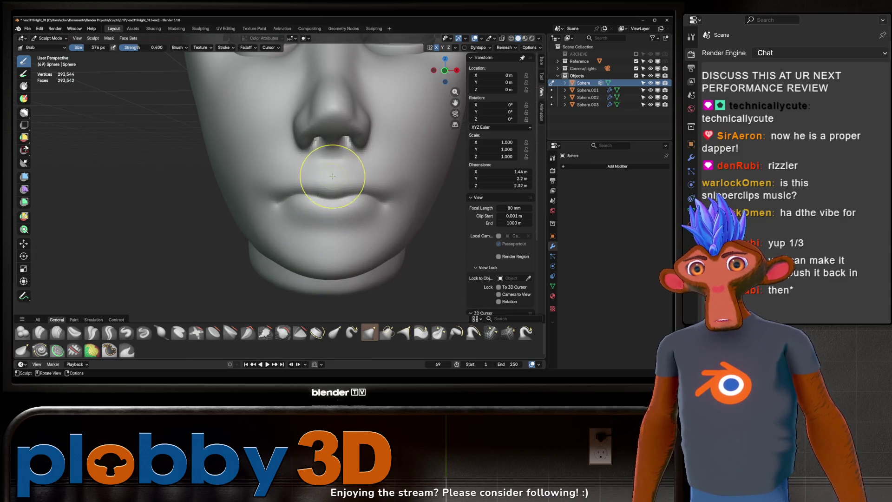
mouse_move(334, 170)
middle_mouse_down()
mouse_move(343, 180)
mouse_move(310, 193)
middle_mouse_up()
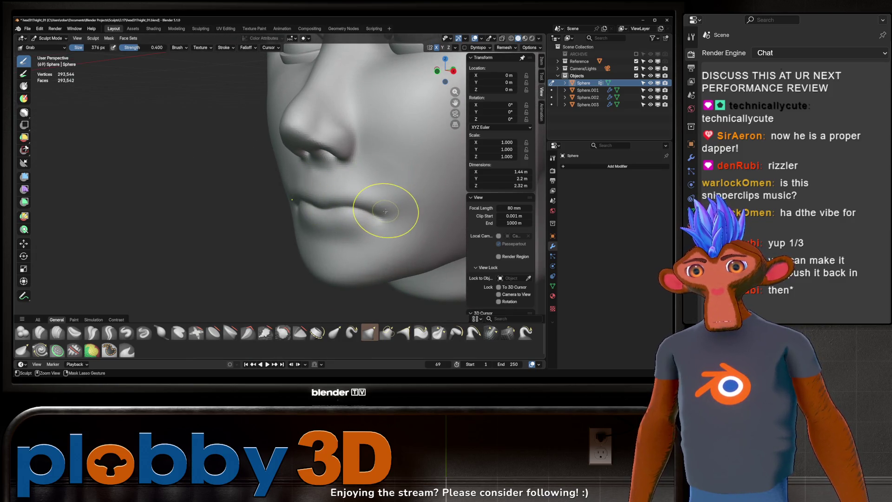
middle_click_drag(386, 192, 381, 194)
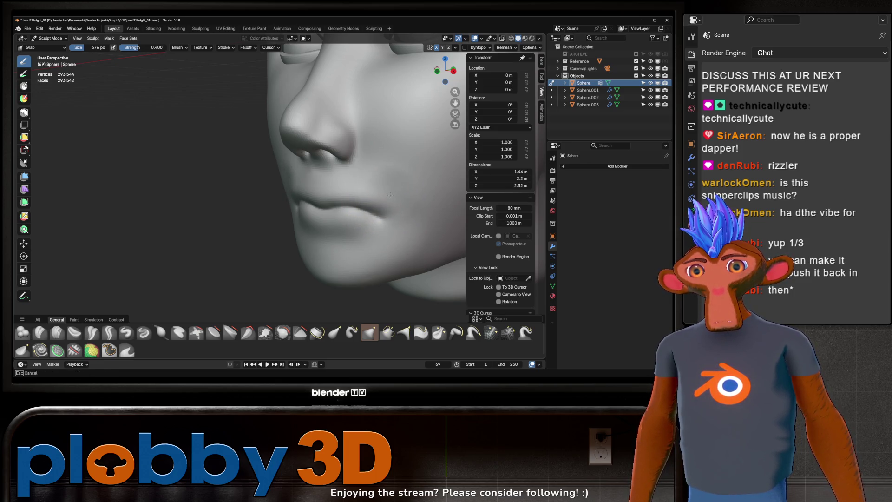
mouse_move(390, 195)
middle_mouse_down()
mouse_move(402, 205)
mouse_move(376, 196)
mouse_move(383, 154)
mouse_move(373, 181)
mouse_move(369, 169)
middle_mouse_up()
left_click_drag(318, 177, 356, 182)
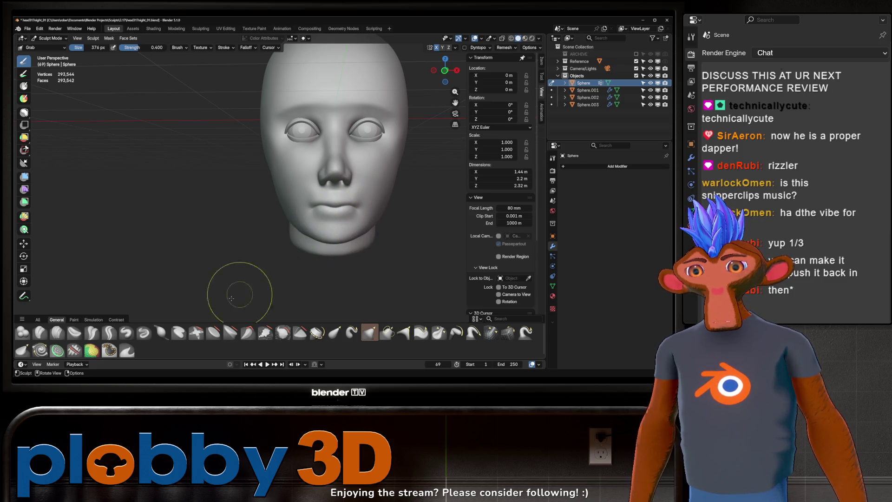
left_click(109, 333)
key("f")
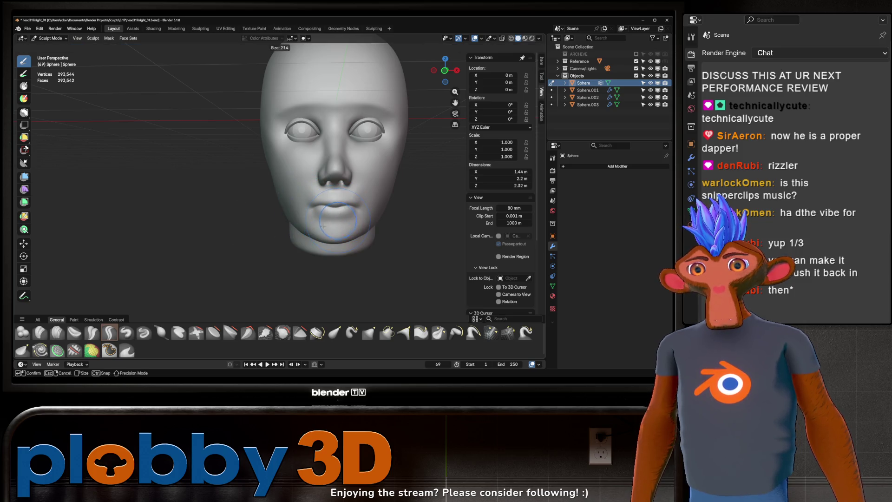
left_click(318, 231)
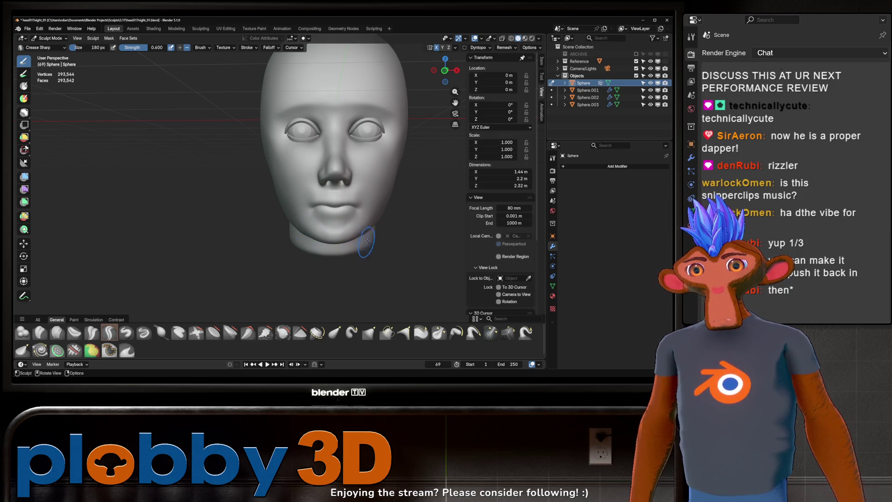
middle_click_drag(370, 188, 341, 187)
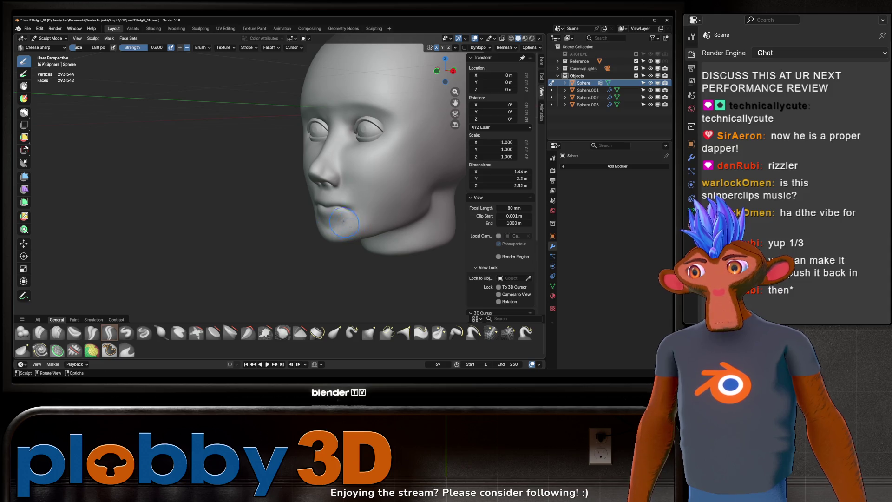
middle_click_drag(350, 224, 367, 184)
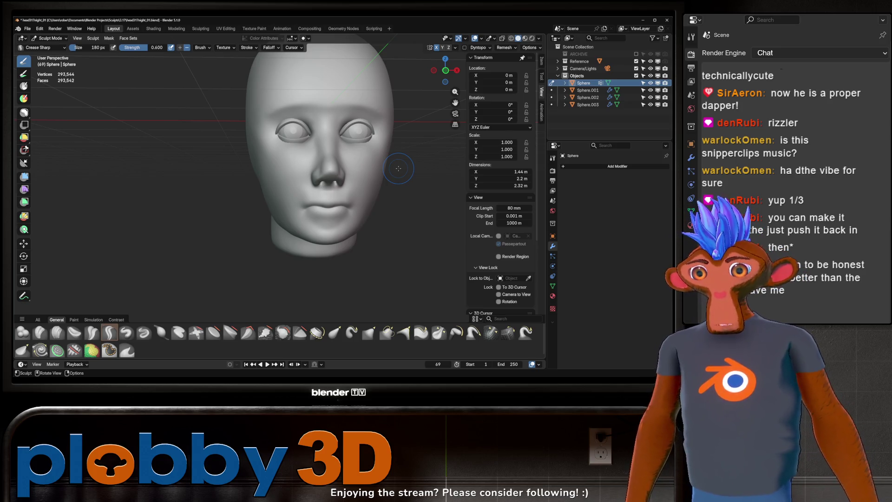
middle_click_drag(244, 197, 222, 211)
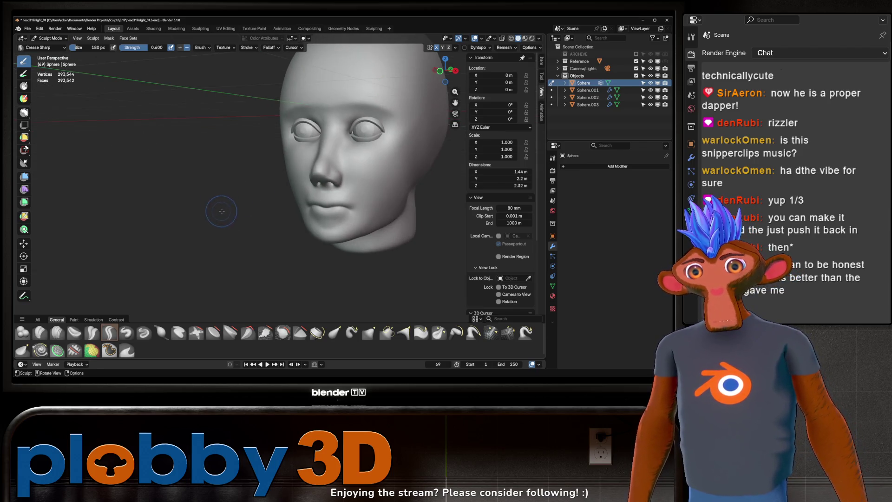
mouse_move(298, 176)
middle_mouse_down()
mouse_move(281, 172)
mouse_move(326, 168)
mouse_move(287, 171)
mouse_move(306, 158)
mouse_move(292, 169)
middle_mouse_up()
left_click(369, 332)
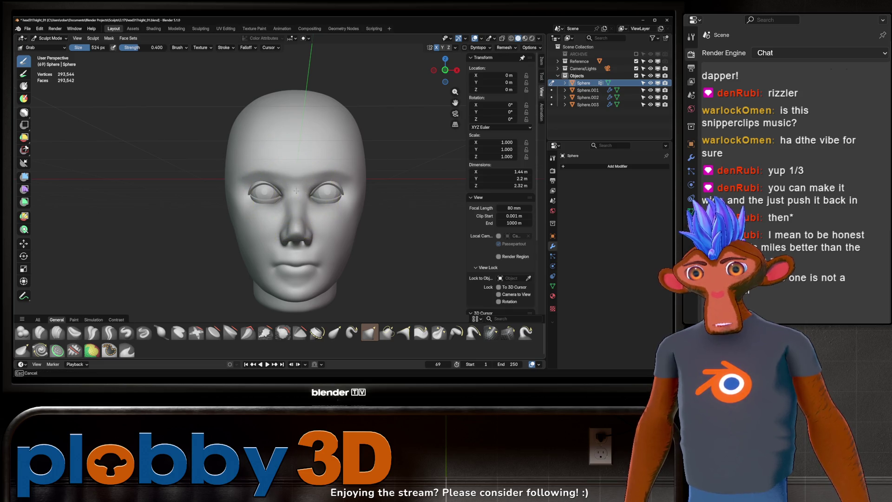
- In Right Orthographic view, enlarge the Grab brush to 812 px and pull the skull top outward
middle_click_drag(306, 195, 262, 198)
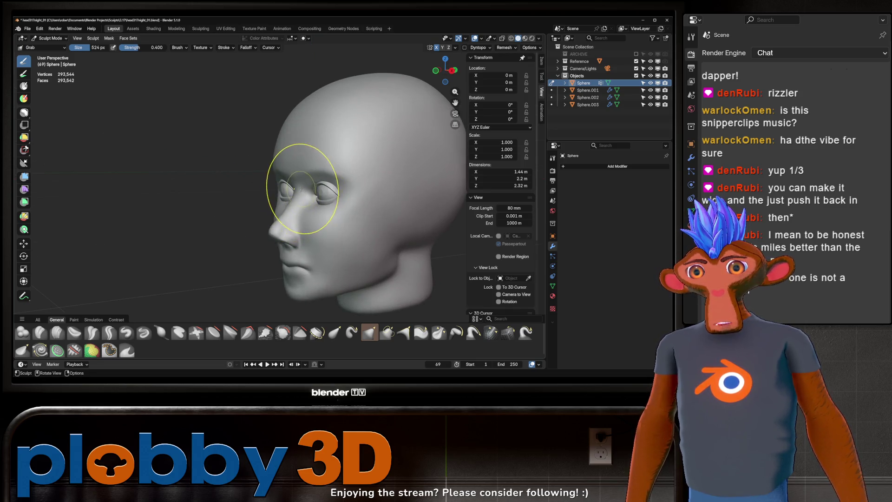
mouse_move(312, 174)
middle_mouse_down()
mouse_move(367, 173)
mouse_move(299, 177)
mouse_move(343, 178)
middle_mouse_up()
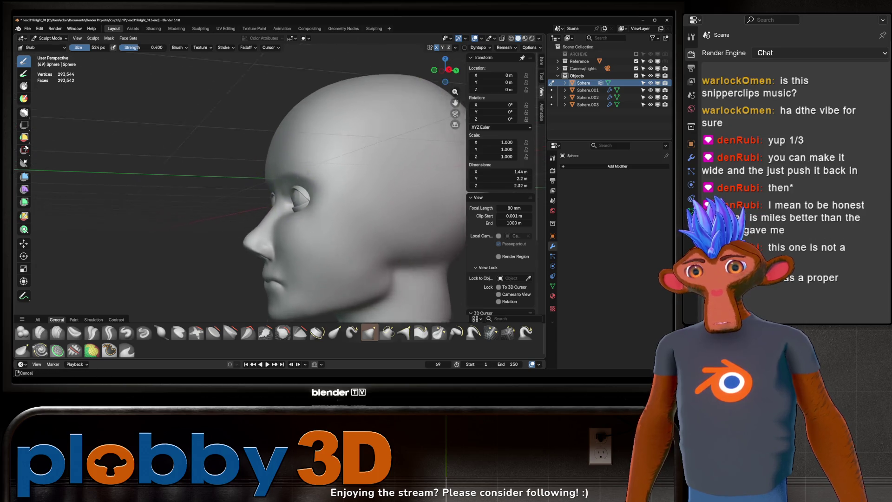
scroll(344, 178, "up", 3)
mouse_move(279, 192)
middle_mouse_down()
mouse_move(349, 209)
mouse_move(323, 216)
mouse_move(319, 239)
middle_mouse_up()
scroll(324, 199, "down", 5)
scroll(329, 229, "down", 4)
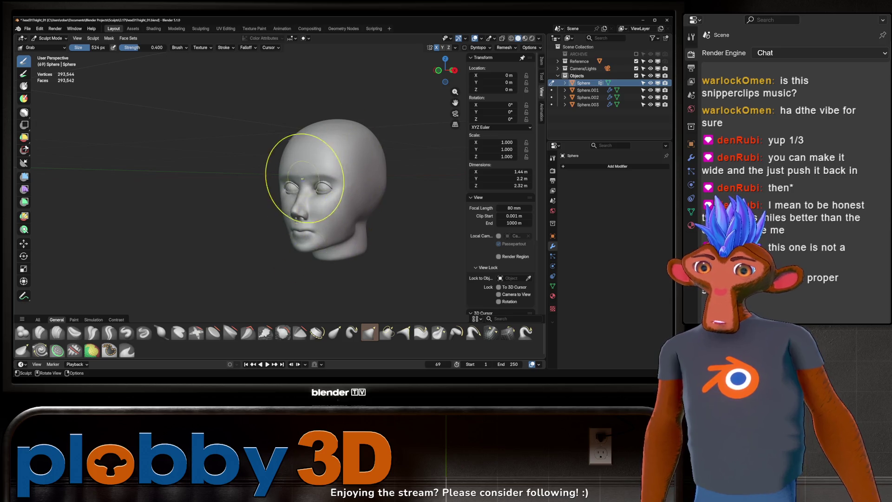
middle_click_drag(299, 169, 354, 155)
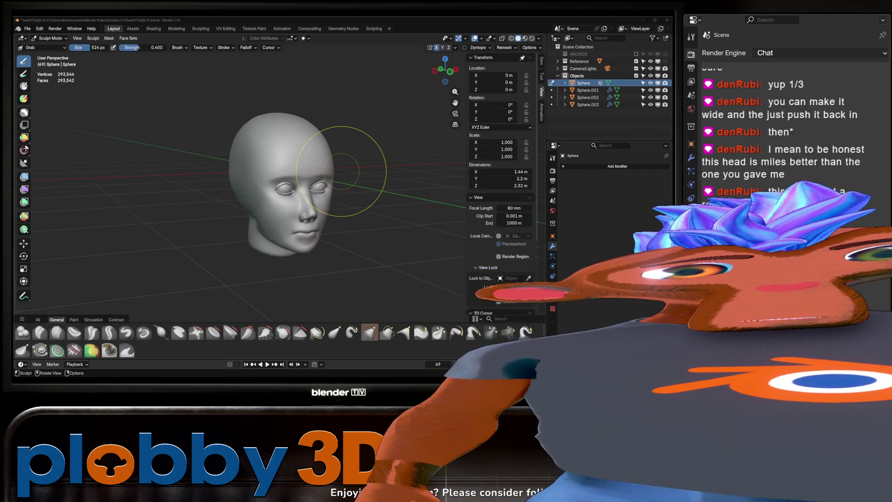
mouse_move(341, 172)
middle_mouse_down()
mouse_move(177, 188)
mouse_move(255, 153)
middle_mouse_up()
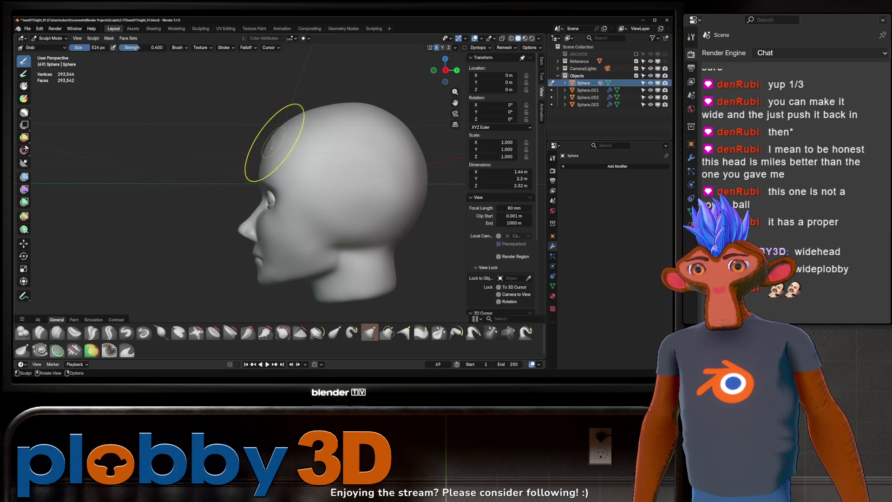
key("KP_3")
key("f")
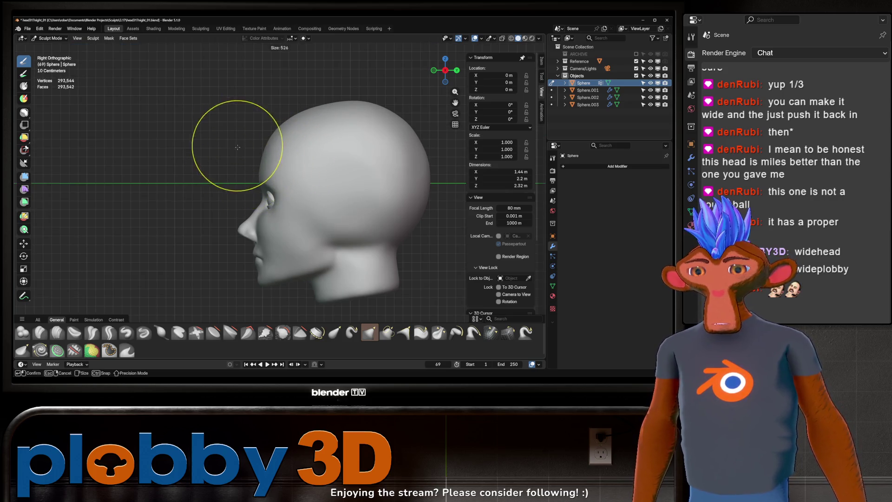
left_click(271, 135)
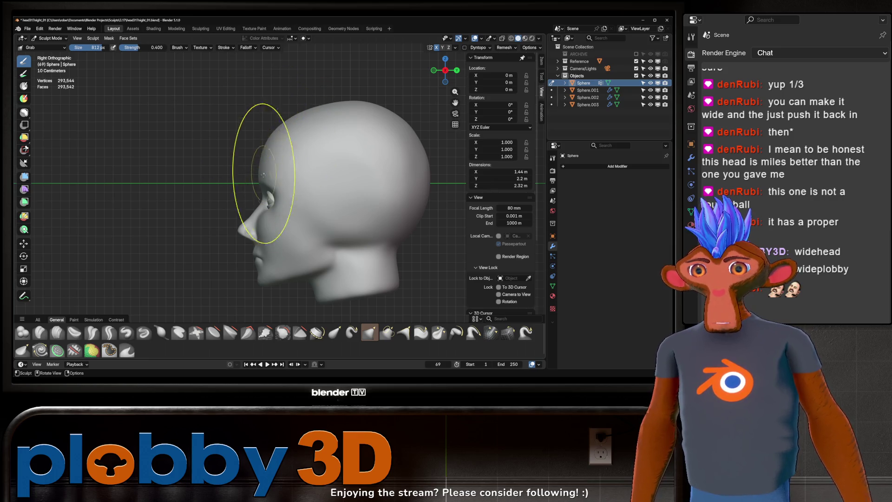
left_click_drag(278, 132, 325, 113)
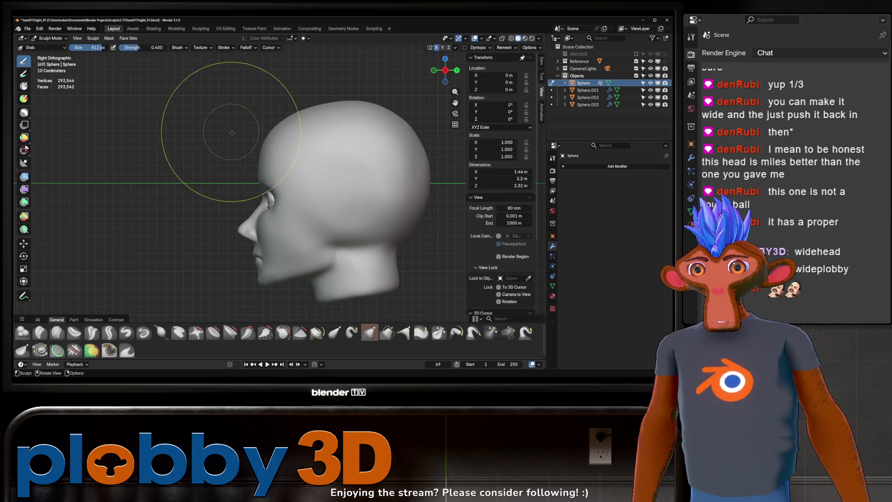
- Shrink the brush to 414 px, review the head from the other side, and select Crease Sharp
mouse_move(183, 96)
middle_mouse_down()
mouse_move(216, 149)
mouse_move(309, 126)
mouse_move(295, 160)
mouse_move(295, 151)
middle_mouse_up()
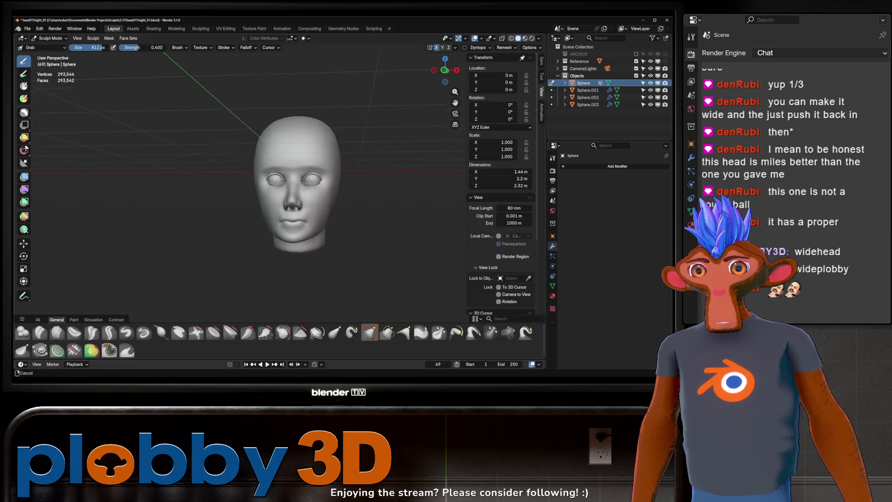
scroll(296, 150, "up", 5)
key("f")
left_click(291, 249)
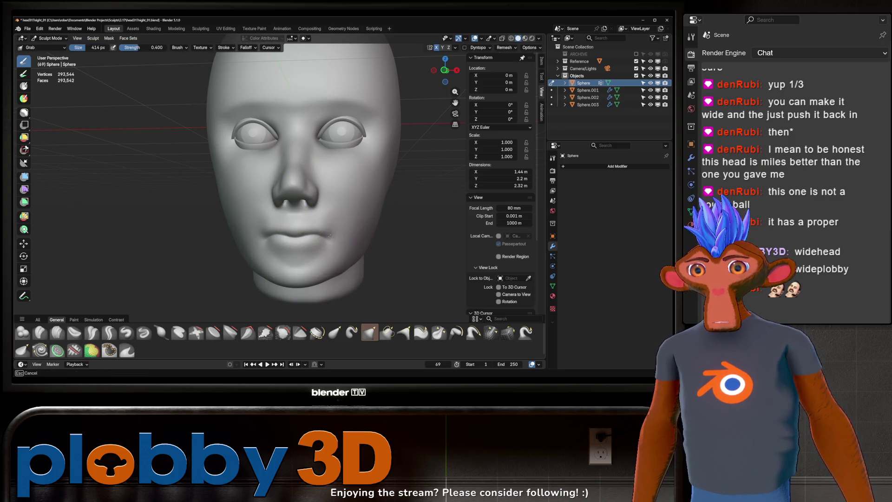
mouse_move(398, 209)
middle_mouse_down("ctrl")
mouse_move(410, 219)
mouse_move(414, 189)
middle_mouse_up("ctrl")
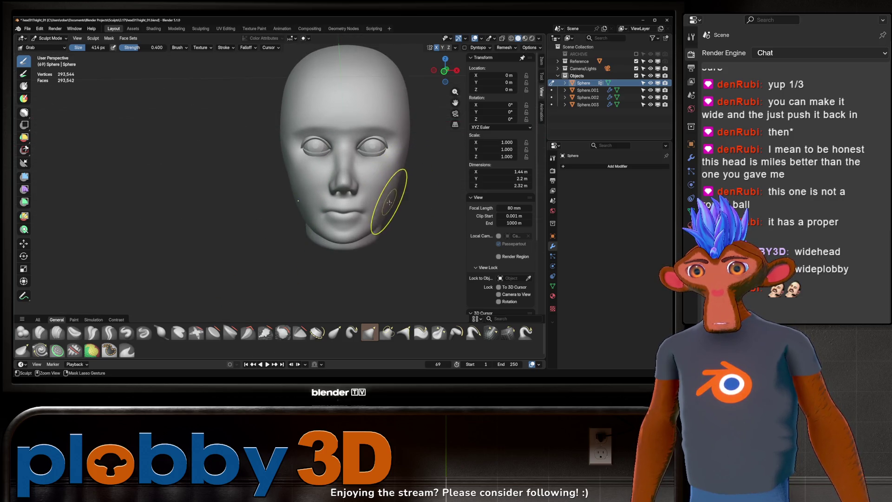
scroll(368, 199, "up", 6)
mouse_move(363, 177)
middle_mouse_down()
mouse_move(382, 165)
mouse_move(370, 175)
mouse_move(378, 175)
middle_mouse_up()
scroll(353, 209, "up", 2)
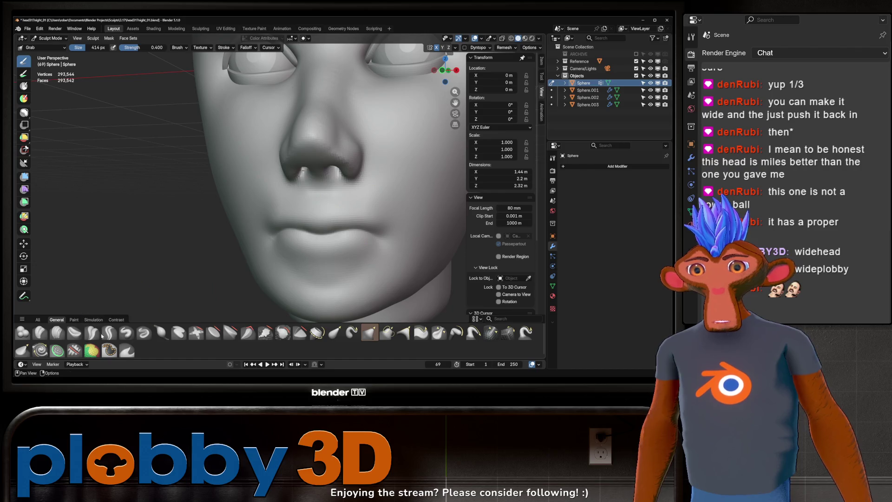
left_click(114, 333)
- At 182 px, carve creases from below the nostrils toward the upper lip, undoing a stray stroke
key("f")
left_click(328, 191)
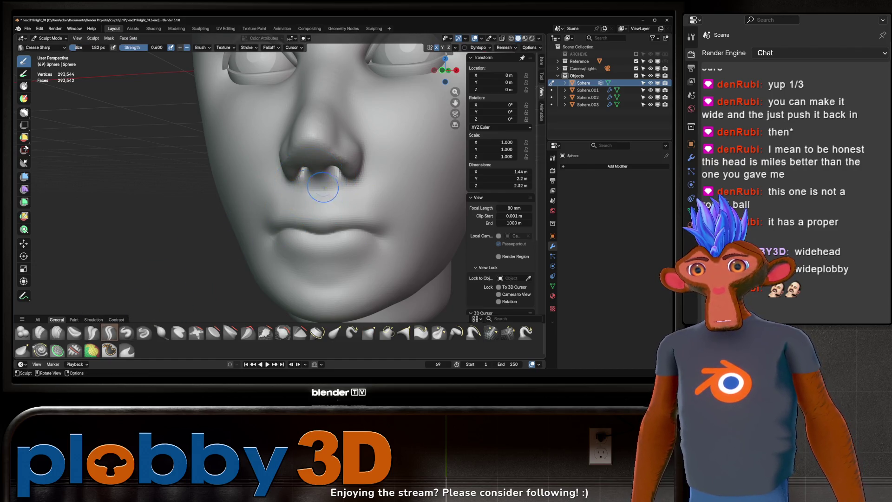
middle_click_drag(328, 191, 329, 191)
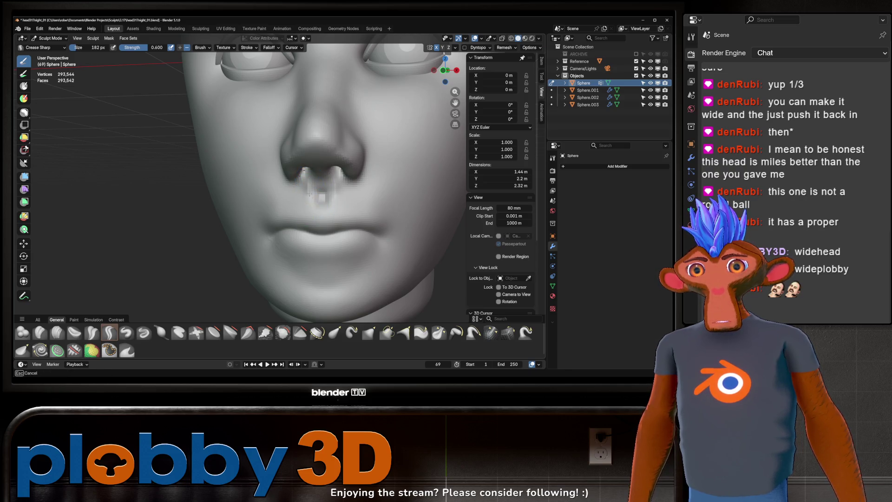
mouse_move(311, 172)
left_mouse_down()
mouse_move(323, 216)
mouse_move(306, 215)
left_mouse_up()
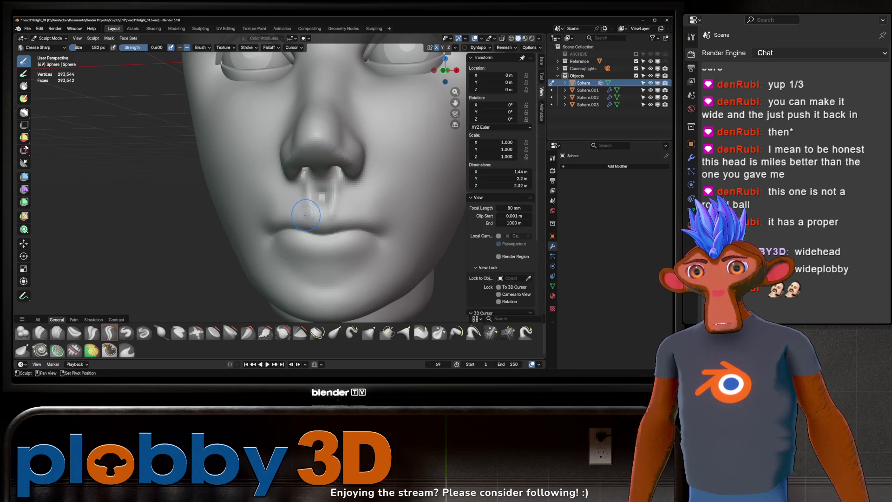
middle_click_drag(296, 214, 316, 191)
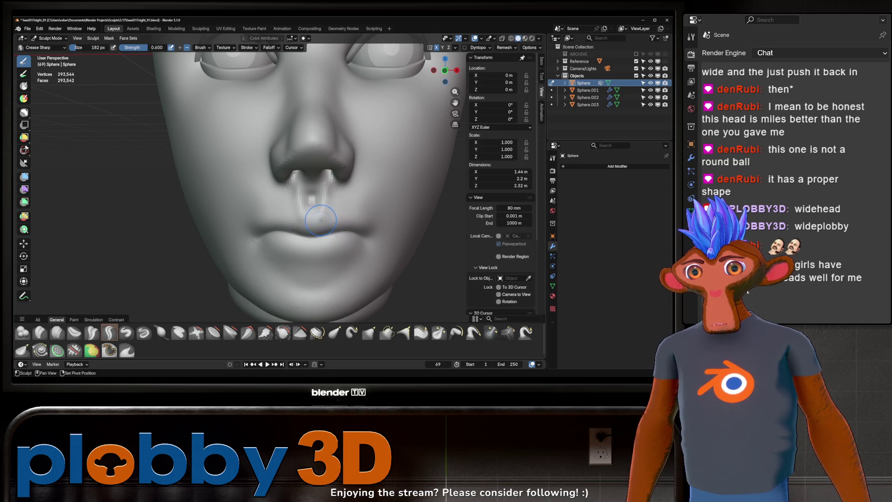
mouse_move(261, 228)
left_mouse_down()
mouse_move(301, 215)
mouse_move(278, 219)
left_mouse_up()
key("ctrl+z")
- Crease along the bottom edge of the lower lip, then zoom out to review the head
mouse_move(352, 184)
middle_mouse_down()
mouse_move(305, 187)
mouse_move(342, 216)
middle_mouse_up()
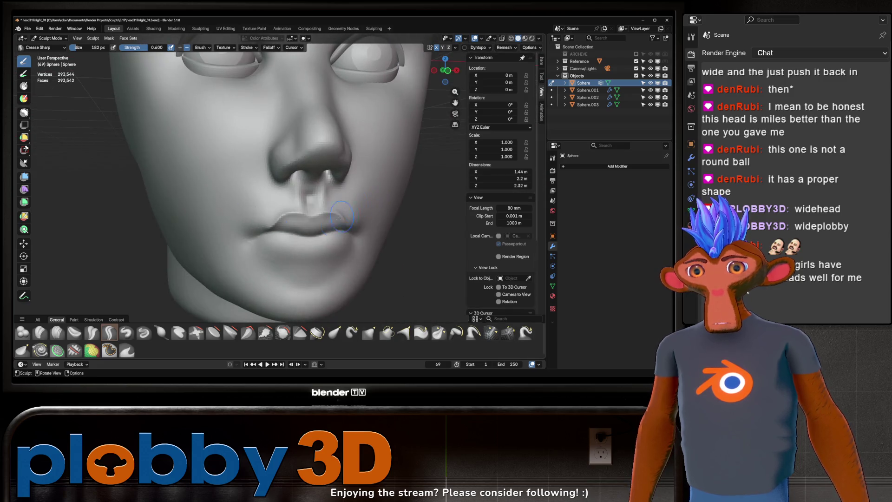
middle_click_drag(307, 244, 309, 235)
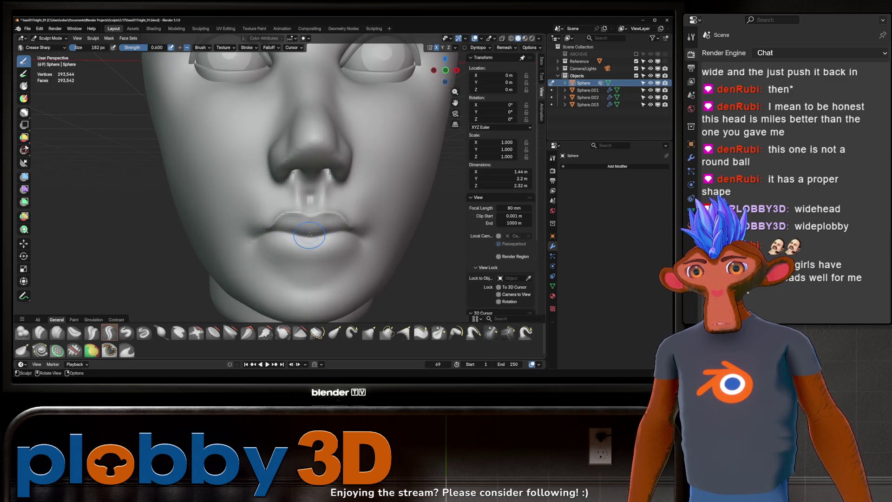
left_click_drag(278, 248, 331, 255)
mouse_move(351, 241)
middle_mouse_down("ctrl")
mouse_move(352, 195)
mouse_move(340, 189)
middle_mouse_up("ctrl")
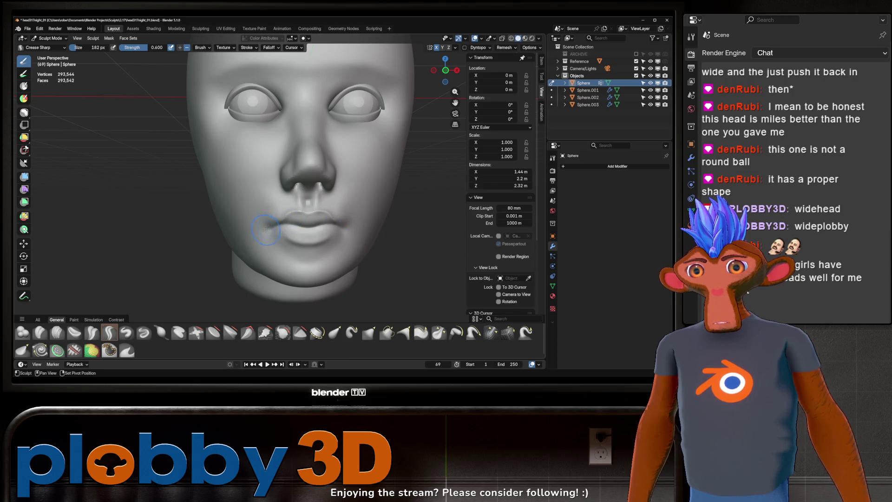
mouse_move(266, 229)
middle_mouse_down()
mouse_move(379, 181)
mouse_move(336, 201)
mouse_move(368, 187)
mouse_move(347, 187)
middle_mouse_up()
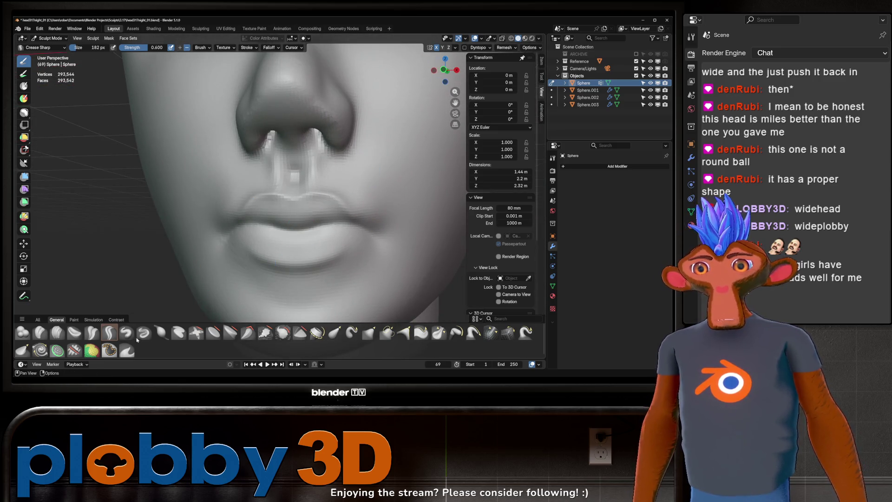
- Switch to the Inflate/Deflate brush and fill out the lips, checking nose, lips and chin in profile
left_click(161, 333)
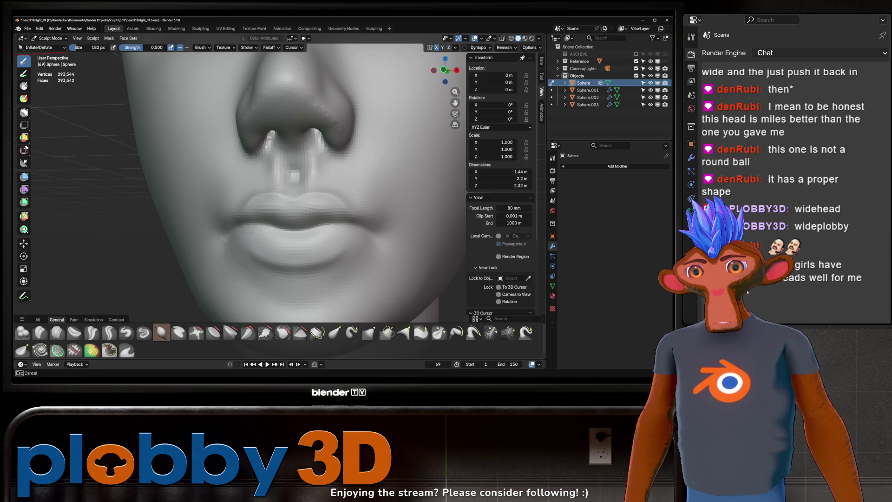
scroll(331, 236, "down", 3)
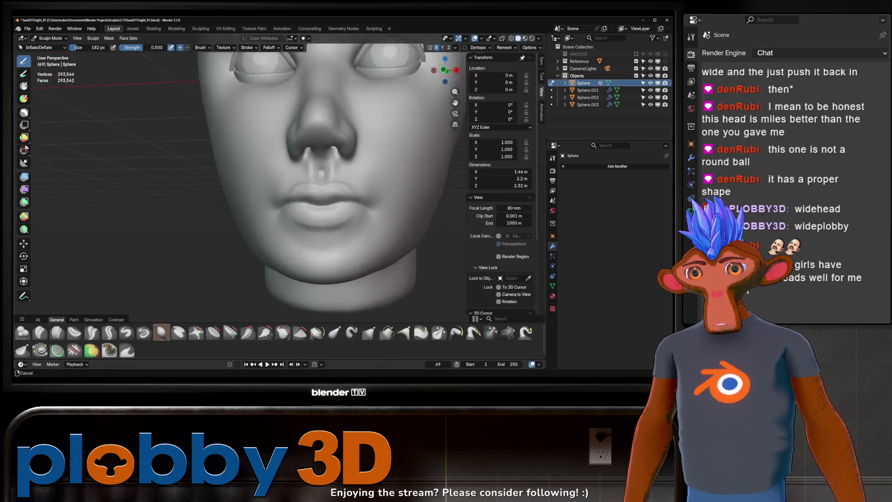
mouse_move(331, 236)
middle_mouse_down()
mouse_move(302, 194)
mouse_move(265, 217)
mouse_move(384, 176)
mouse_move(388, 160)
middle_mouse_up()
scroll(383, 177, "up", 7)
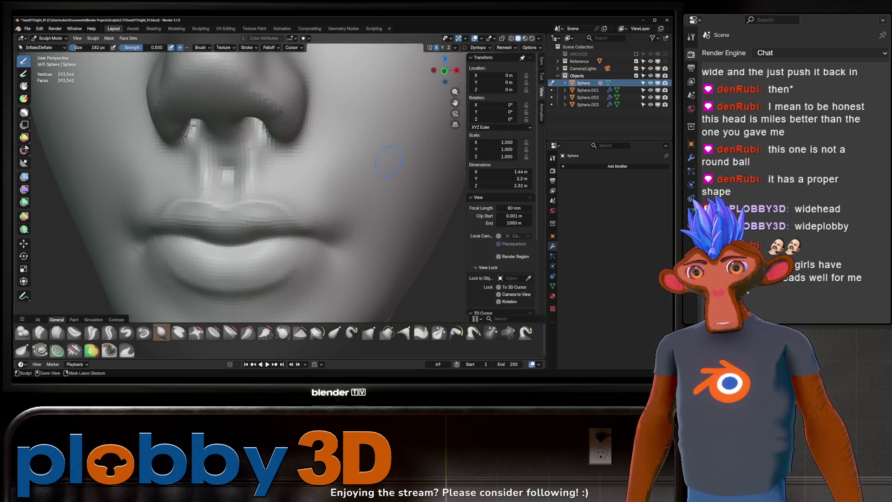
scroll(252, 212, "up", 2)
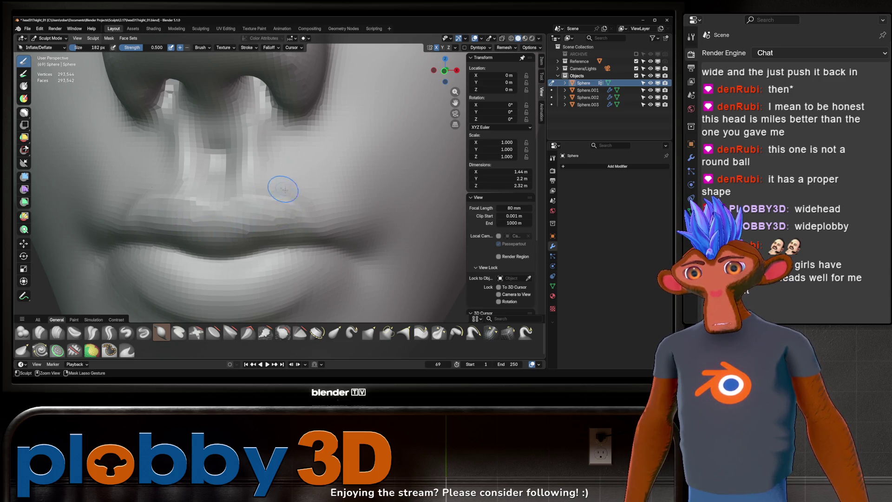
middle_click_drag(283, 190, 275, 188, "ctrl")
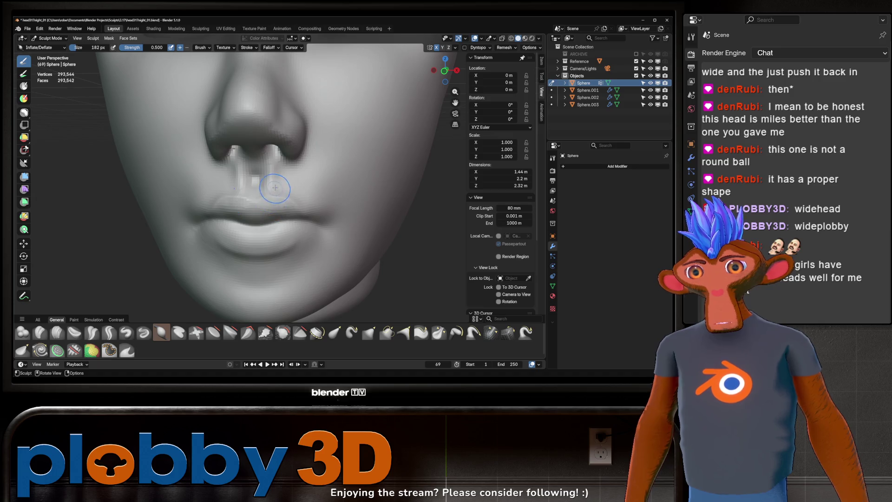
mouse_move(292, 206)
middle_mouse_down("ctrl")
mouse_move(386, 172)
mouse_move(460, 179)
mouse_move(363, 179)
mouse_move(459, 146)
middle_mouse_up("ctrl")
mouse_move(290, 171)
middle_mouse_down("ctrl")
mouse_move(319, 193)
mouse_move(294, 188)
mouse_move(301, 210)
middle_mouse_up("ctrl")
- Enlarge the Inflate/Deflate brush from 182 to 252 px and check the mouth in profile and front
key("f")
left_click(296, 212)
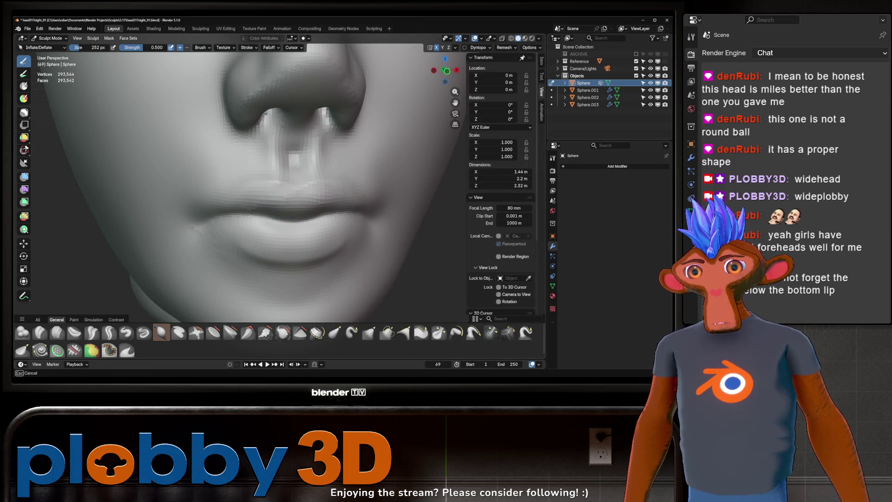
middle_click_drag(269, 215, 236, 192)
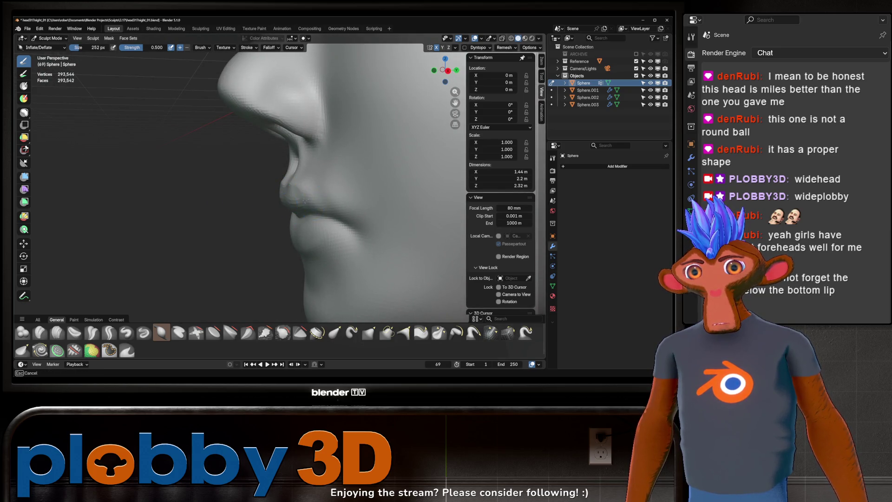
middle_click_drag(288, 204, 234, 235)
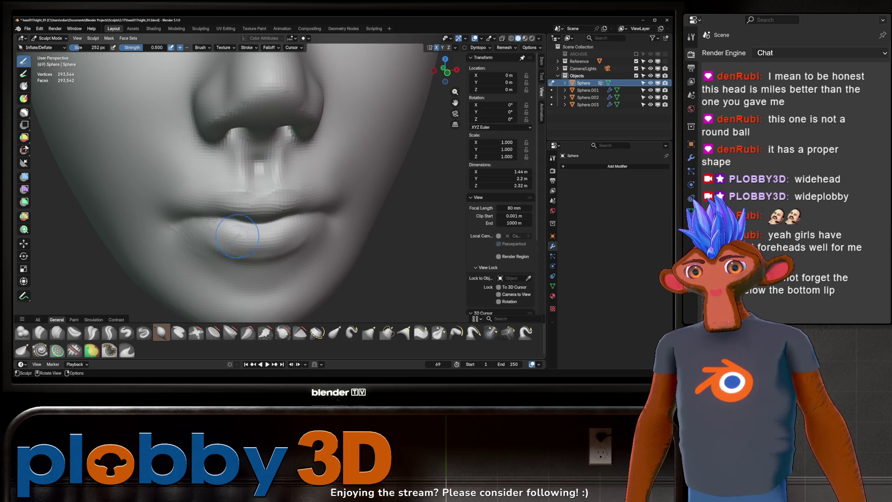
scroll(303, 233, "down", 5)
middle_click_drag(303, 233, 289, 235)
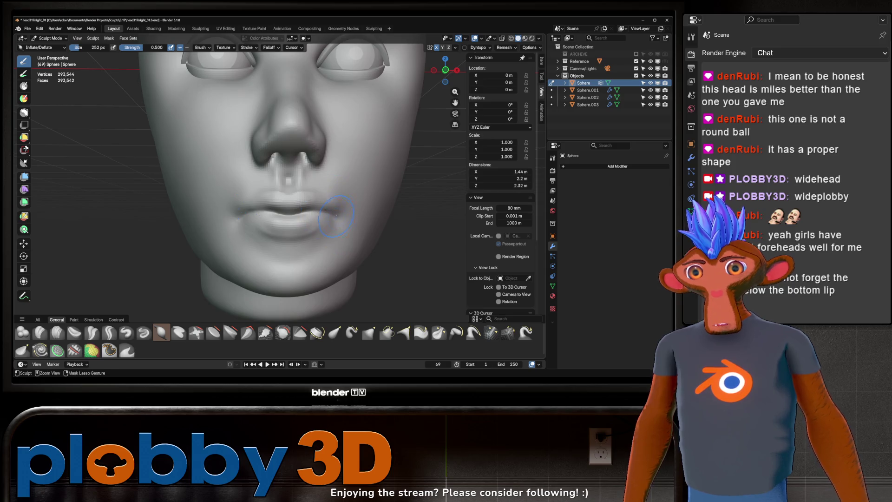
- Switch to Crease Sharp with Shift+C and carve creases beneath the lower lip, deepening them
key("shift+c")
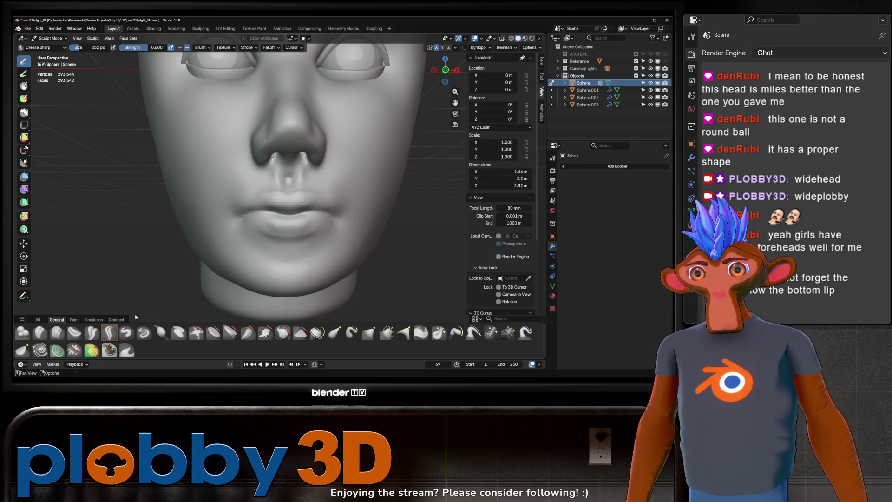
left_click_drag(267, 249, 306, 254)
mouse_move(321, 263)
middle_mouse_down()
mouse_move(283, 260)
mouse_move(316, 268)
middle_mouse_up()
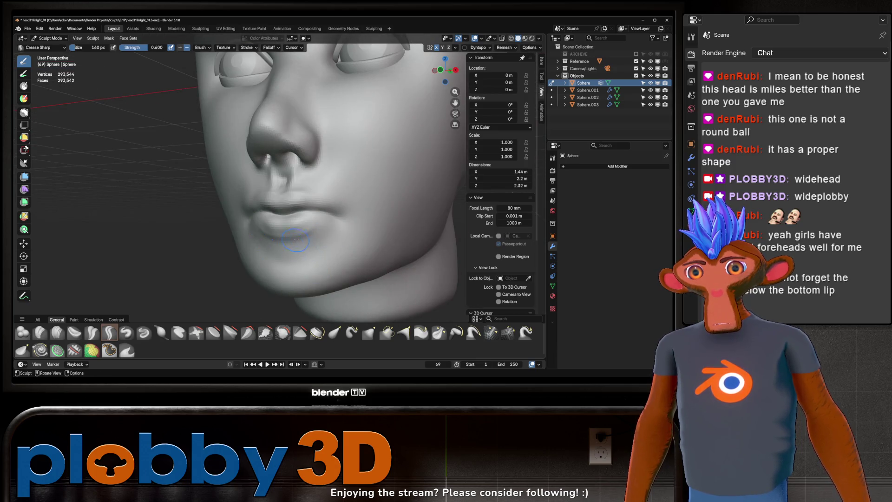
middle_click_drag(307, 222, 254, 235)
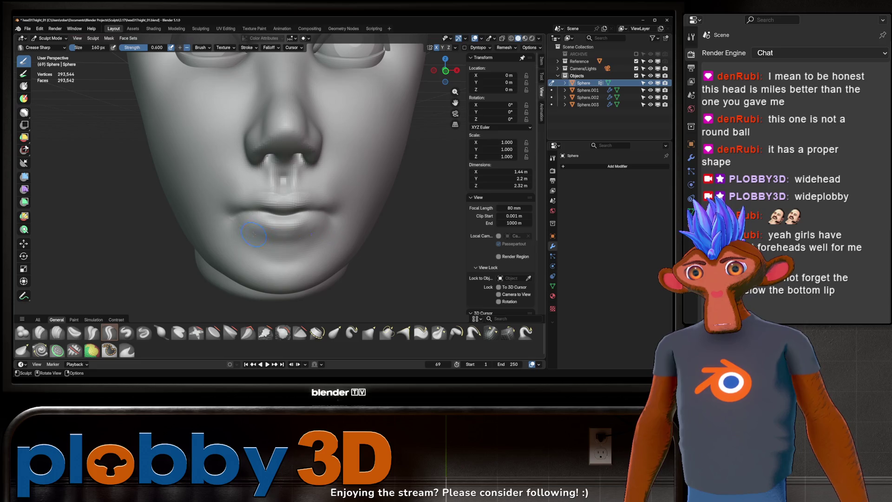
mouse_move(266, 225)
left_mouse_down()
mouse_move(259, 224)
mouse_move(284, 226)
mouse_move(254, 205)
mouse_move(306, 200)
mouse_move(259, 207)
mouse_move(244, 193)
mouse_move(307, 195)
mouse_move(245, 196)
mouse_move(262, 227)
mouse_move(311, 227)
left_mouse_up()
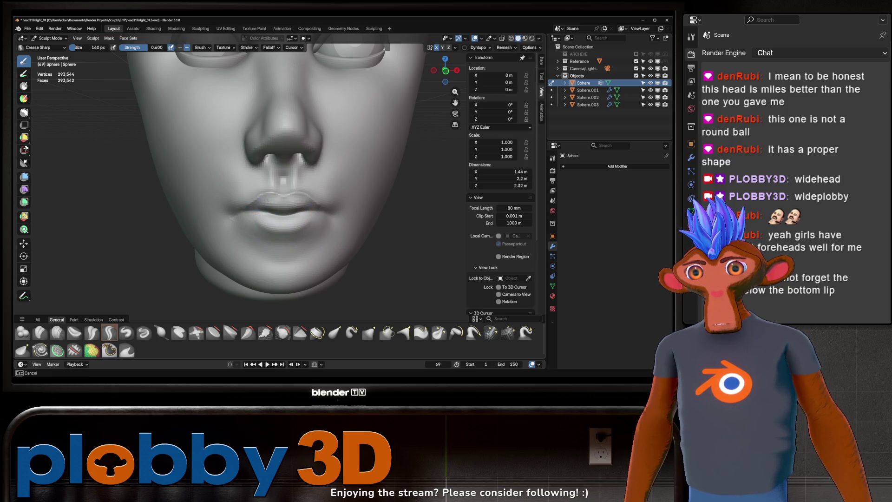
- Add a small crease on the chin and orbit to review the face from several angles
mouse_move(330, 188)
middle_mouse_down("ctrl")
mouse_move(340, 198)
mouse_move(309, 231)
mouse_move(269, 249)
mouse_move(346, 210)
middle_mouse_up("ctrl")
scroll(331, 211, "down", 2)
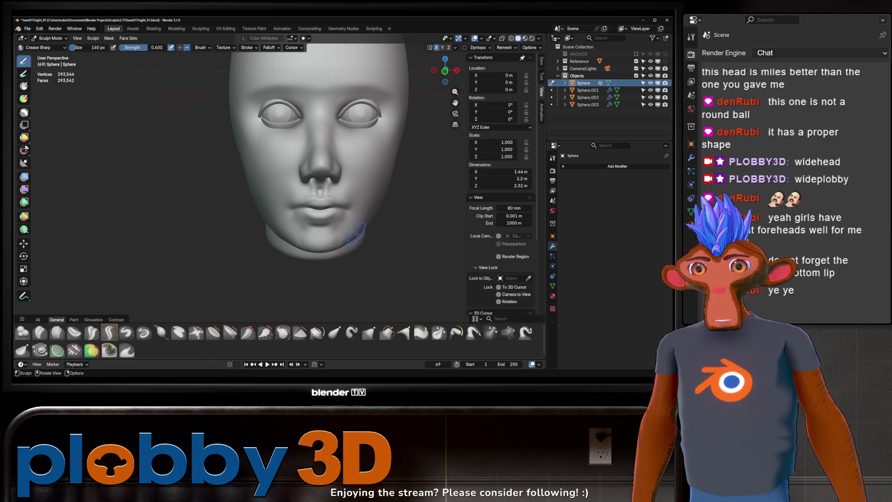
left_click_drag(296, 240, 301, 234)
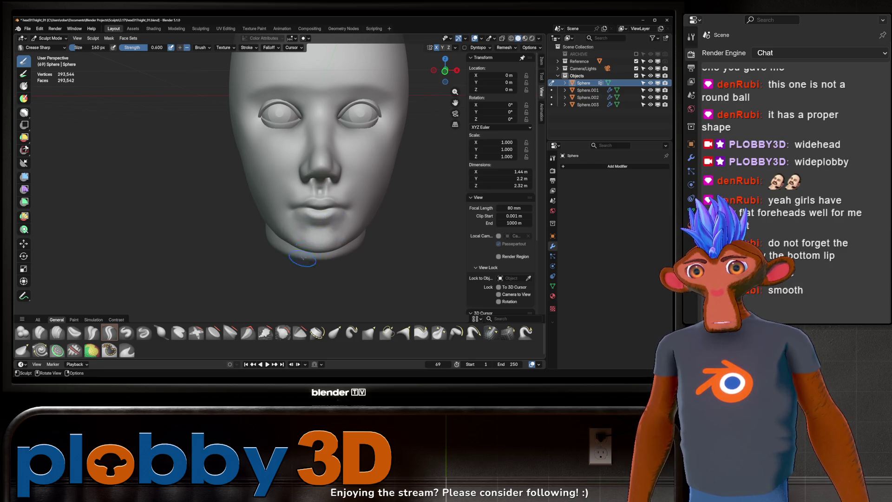
middle_click_drag(305, 244, 349, 228)
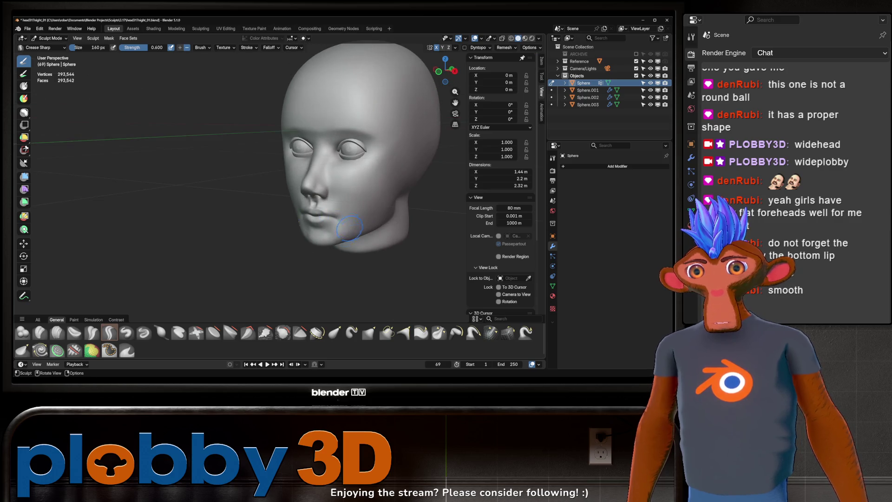
middle_click_drag(369, 183, 308, 234)
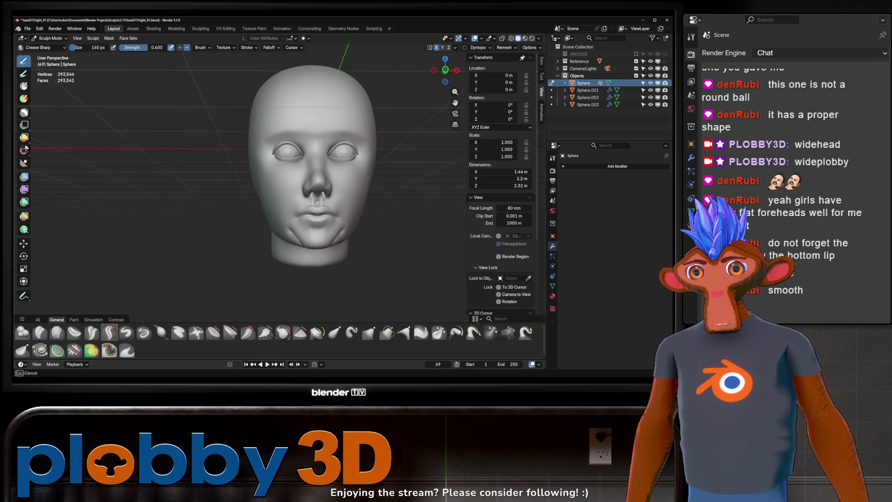
mouse_move(345, 211)
middle_mouse_down()
mouse_move(376, 216)
mouse_move(381, 201)
mouse_move(419, 197)
mouse_move(395, 185)
middle_mouse_up()
scroll(379, 205, "up", 2)
scroll(381, 200, "up", 2)
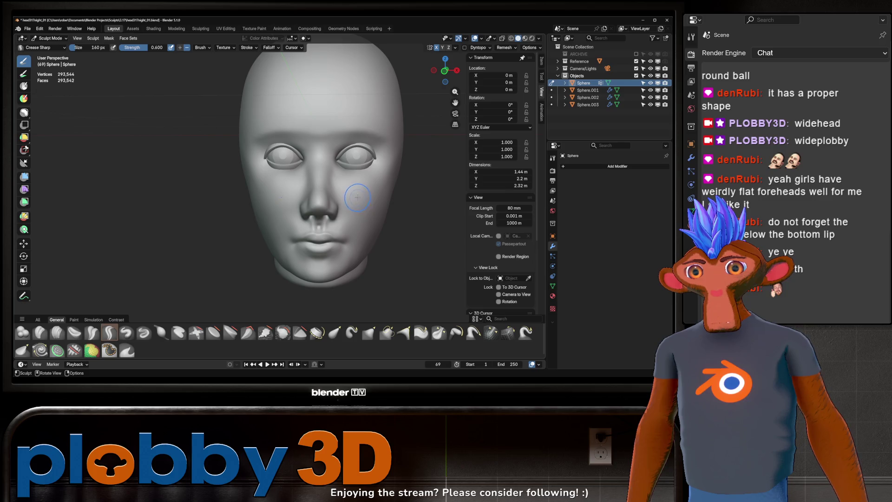
left_click_drag(317, 160, 315, 149)
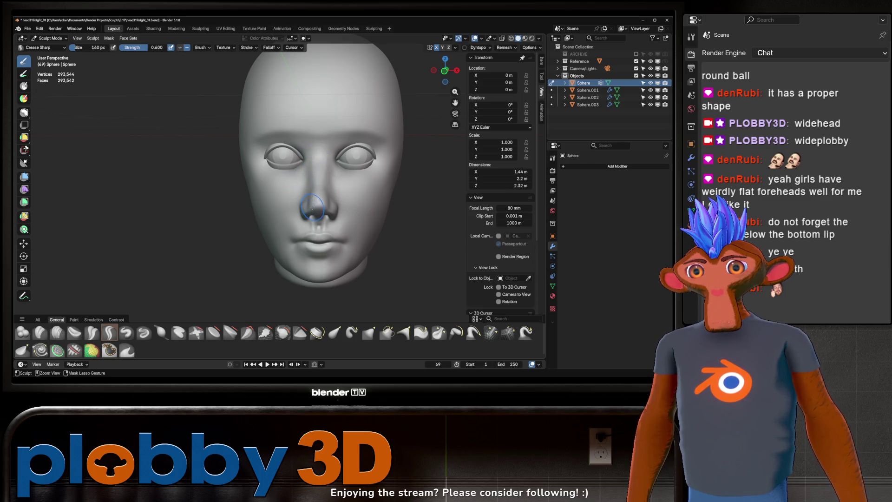
middle_click_drag(349, 184, 343, 169)
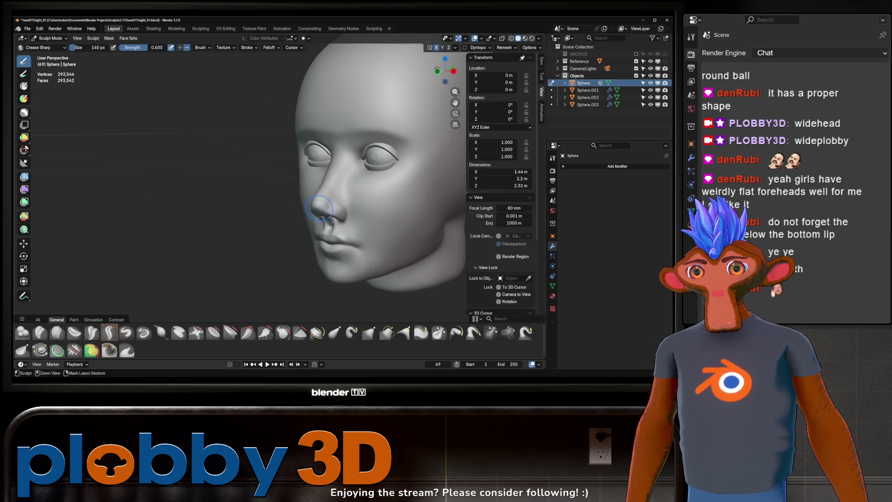
mouse_move(319, 209)
middle_mouse_down()
mouse_move(369, 185)
mouse_move(328, 203)
mouse_move(308, 183)
middle_mouse_up()
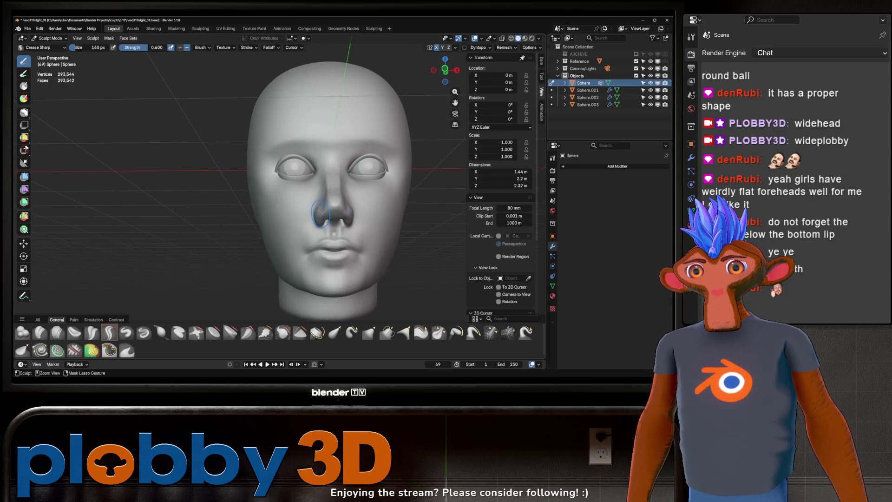
mouse_move(321, 215)
middle_mouse_down()
mouse_move(304, 204)
mouse_move(318, 195)
mouse_move(302, 195)
mouse_move(349, 214)
mouse_move(379, 191)
mouse_move(367, 197)
mouse_move(372, 209)
mouse_move(360, 188)
mouse_move(330, 210)
middle_mouse_up()
scroll(370, 181, "down", 5)
scroll(331, 211, "up", 6)
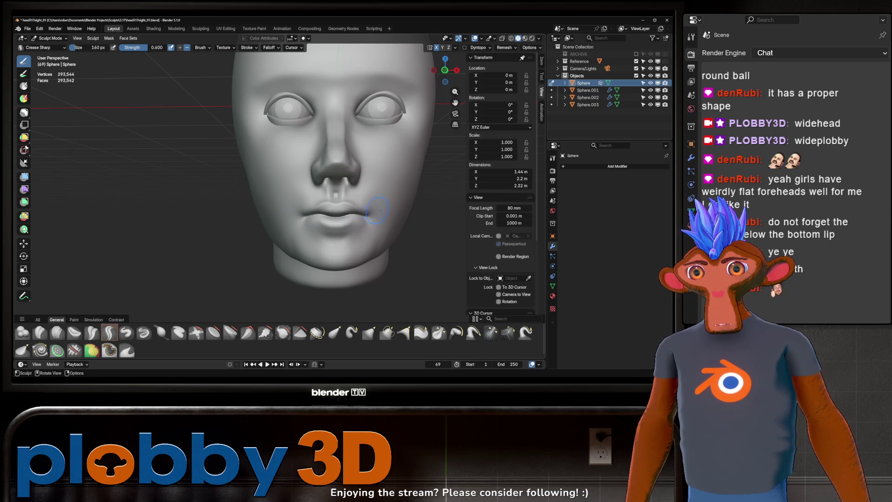
mouse_move(378, 210)
middle_mouse_down()
mouse_move(356, 229)
mouse_move(378, 189)
mouse_move(343, 255)
middle_mouse_up()
mouse_move(345, 195)
middle_mouse_down()
mouse_move(385, 186)
mouse_move(385, 158)
middle_mouse_up()
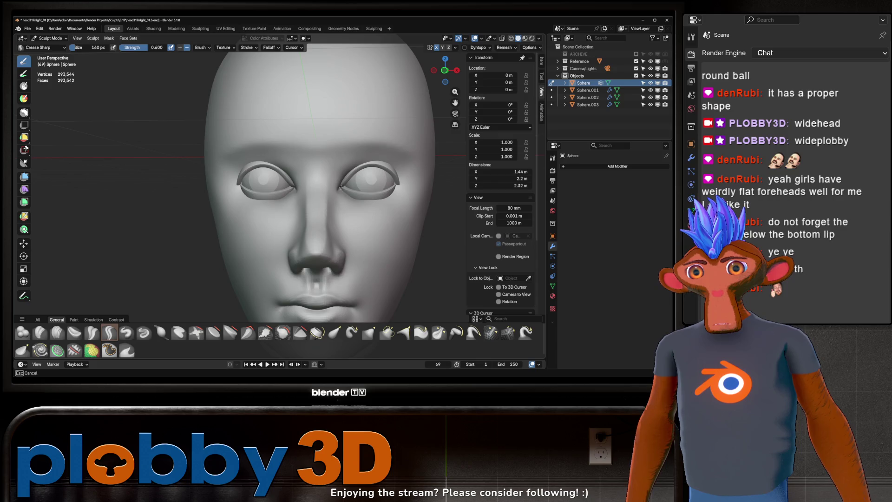
middle_click_drag(349, 195, 340, 189)
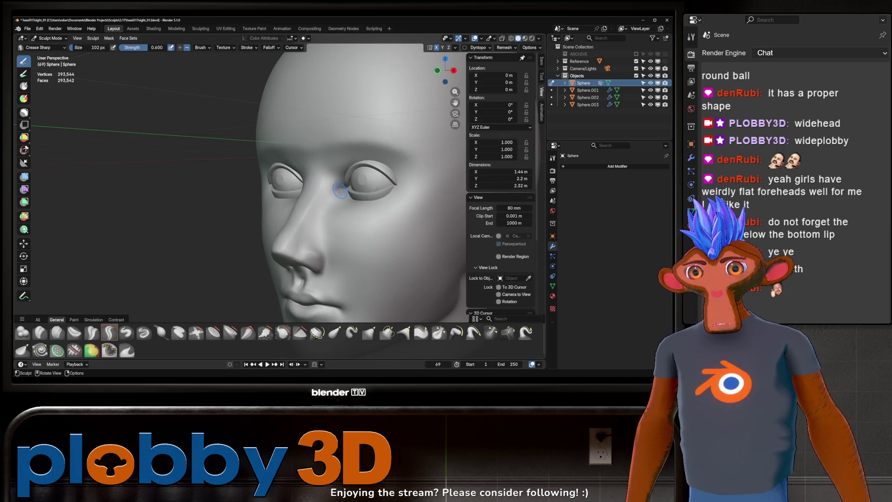
key("f")
- Switch to the Grab brush at 234 px and pull the inner eye corners into pointed tear ducts
left_click(338, 188)
key("g")
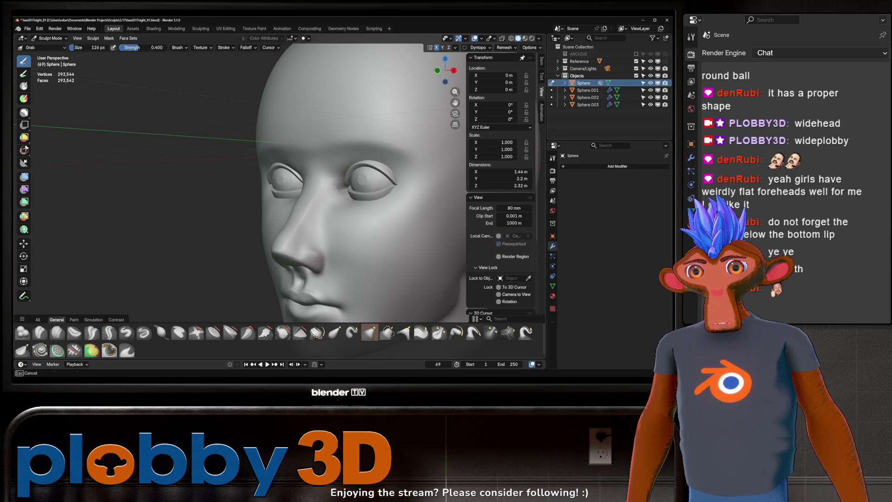
key("f")
left_click(367, 186)
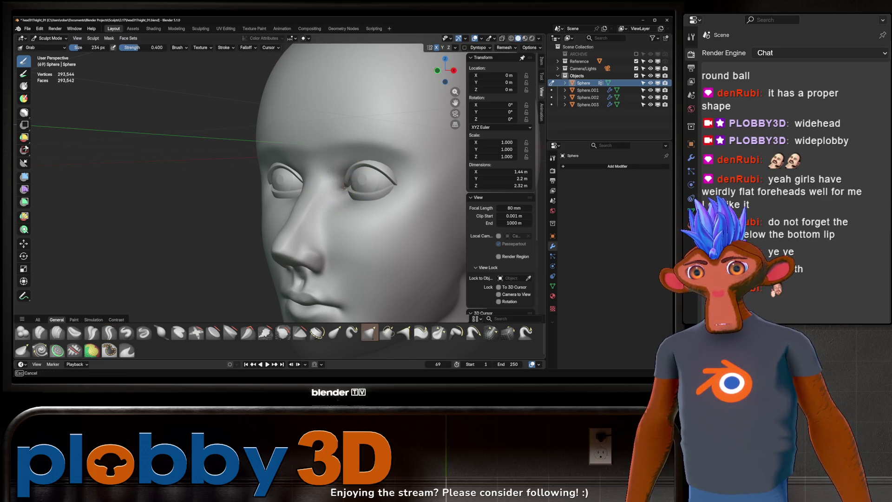
middle_click_drag(325, 186, 344, 186)
left_click_drag(345, 186, 350, 191)
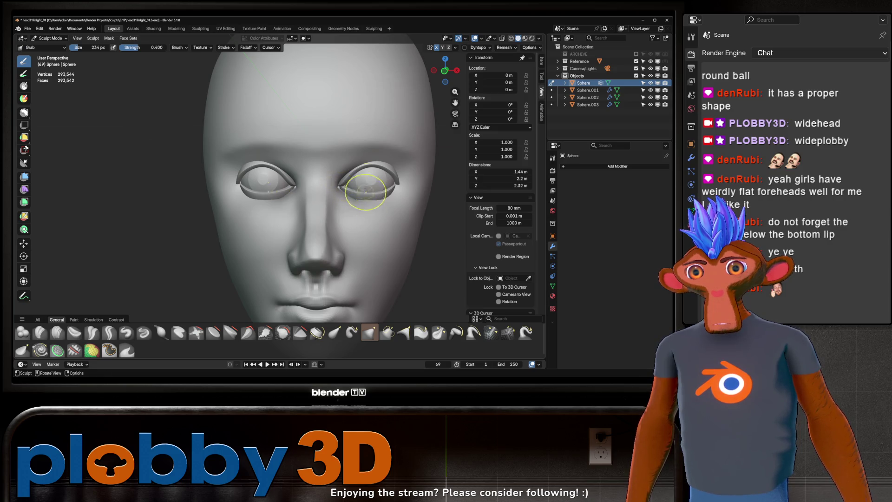
- Orbit and zoom around the head to inspect the new tear ducts from all sides
mouse_move(367, 191)
middle_mouse_down("ctrl")
mouse_move(367, 218)
mouse_move(348, 190)
mouse_move(308, 189)
mouse_move(319, 193)
mouse_move(309, 205)
middle_mouse_up("ctrl")
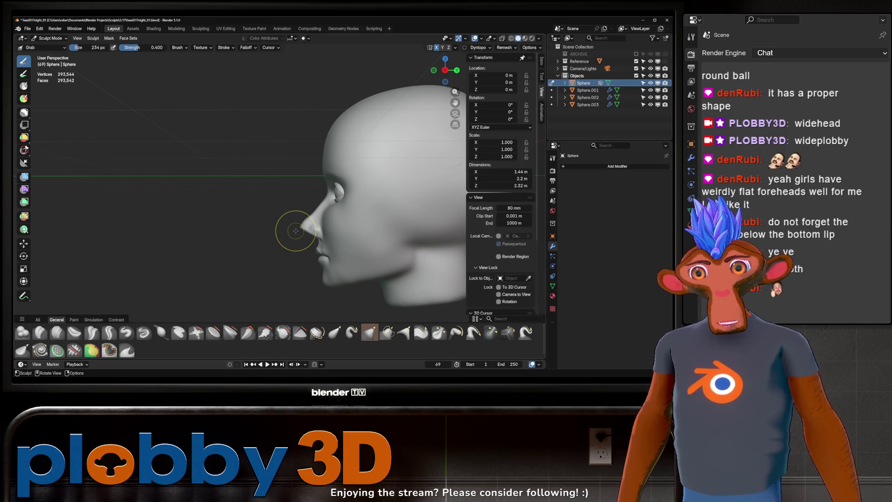
mouse_move(296, 230)
middle_mouse_down()
mouse_move(213, 249)
mouse_move(309, 251)
mouse_move(200, 247)
middle_mouse_up()
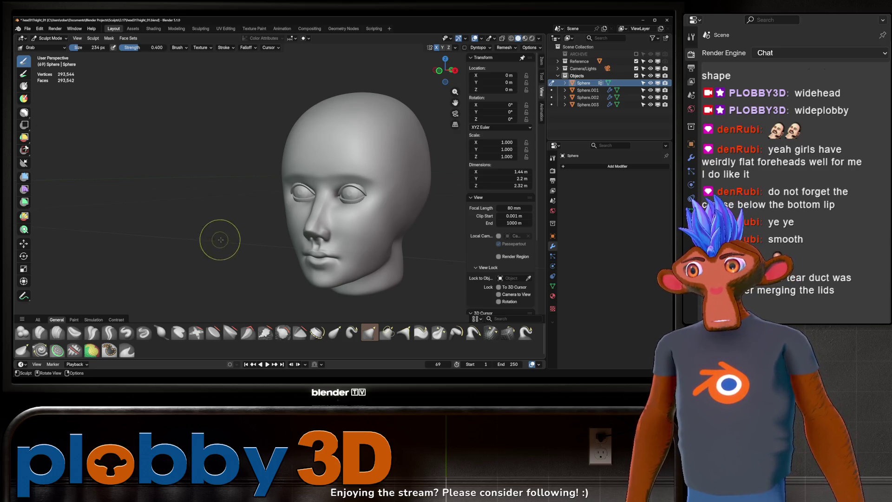
middle_click_drag(219, 239, 236, 239)
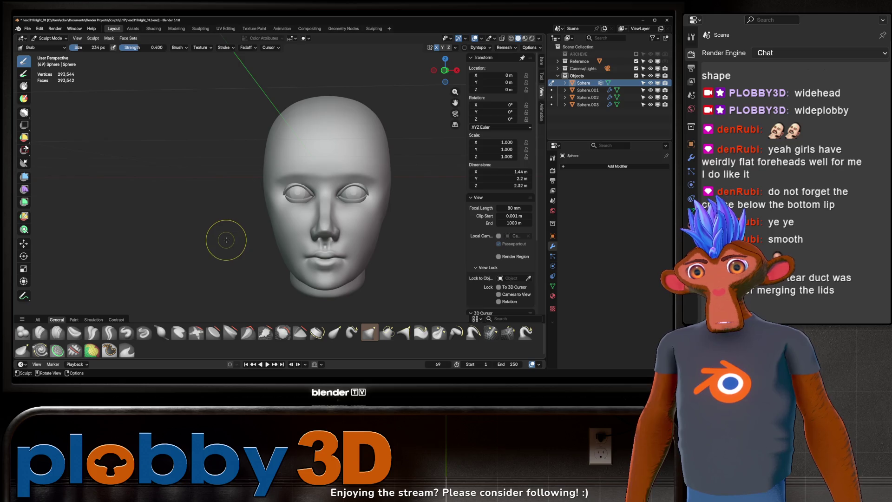
middle_click_drag(319, 199, 419, 148, "ctrl")
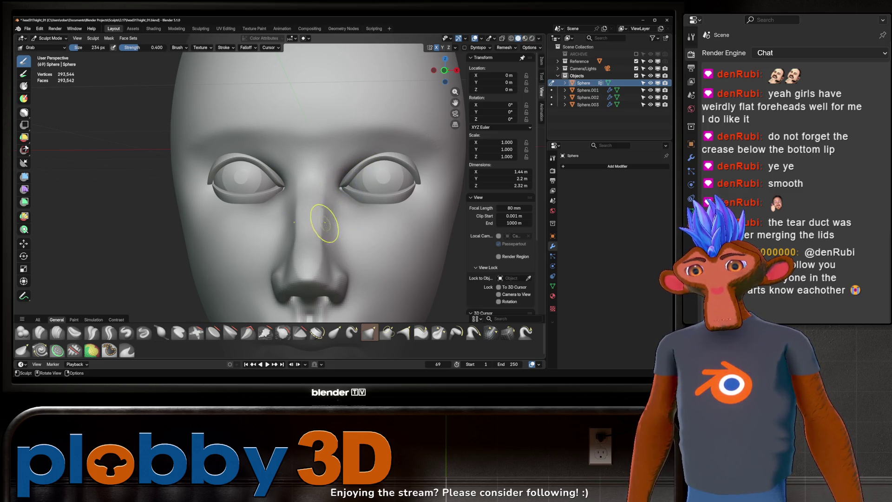
mouse_move(203, 243)
middle_mouse_down()
mouse_move(292, 225)
mouse_move(284, 227)
middle_mouse_up()
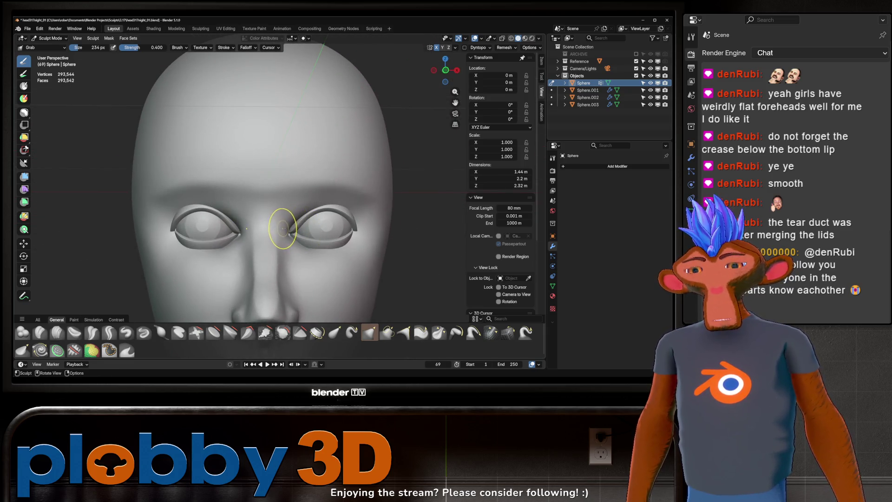
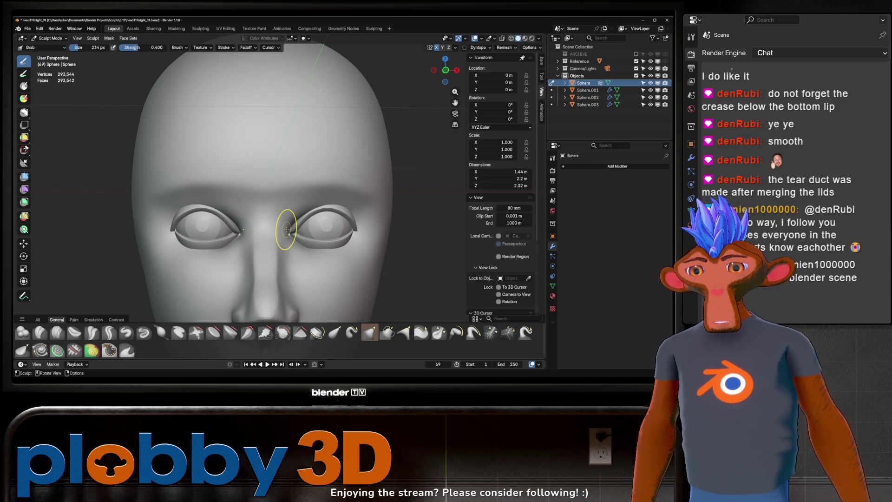
- Enlarge the Grab brush to 388 px and pull the cheek out beside the mouth corner
mouse_move(286, 229)
middle_mouse_down()
mouse_move(309, 183)
mouse_move(287, 190)
mouse_move(300, 190)
middle_mouse_up()
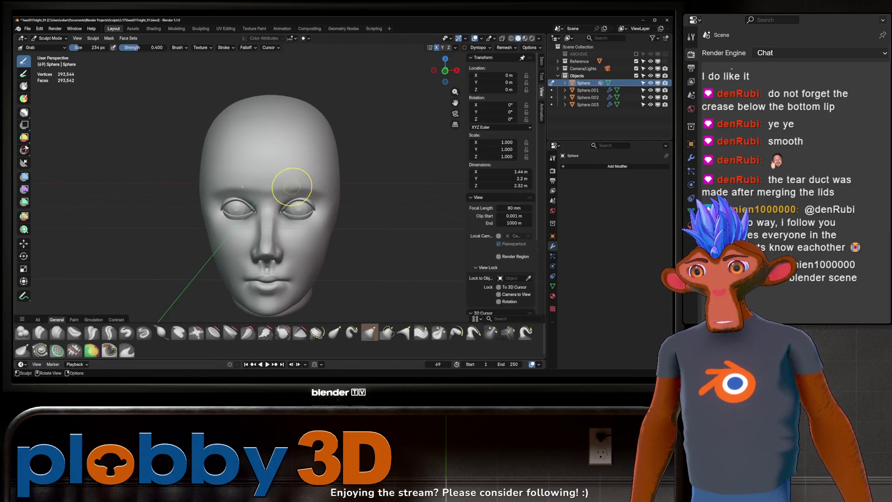
scroll(299, 189, "up", 4)
scroll(313, 173, "down", 2)
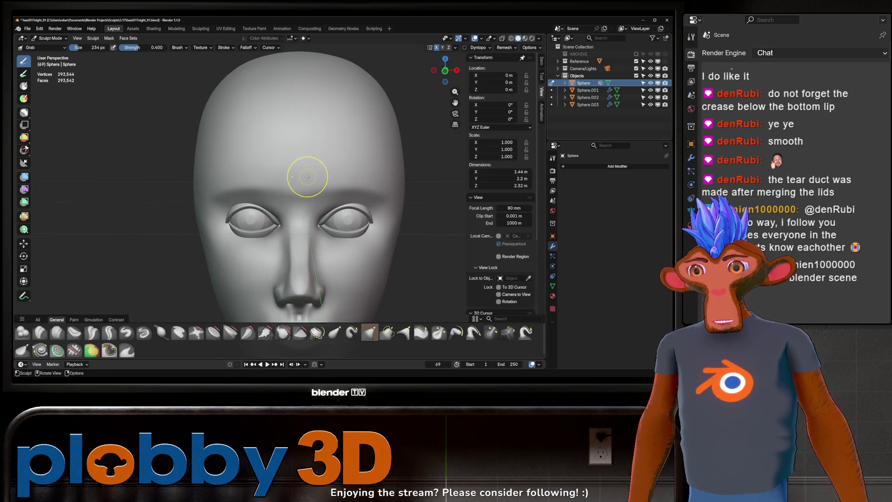
scroll(296, 172, "down", 3)
middle_click_drag(293, 194, 293, 176)
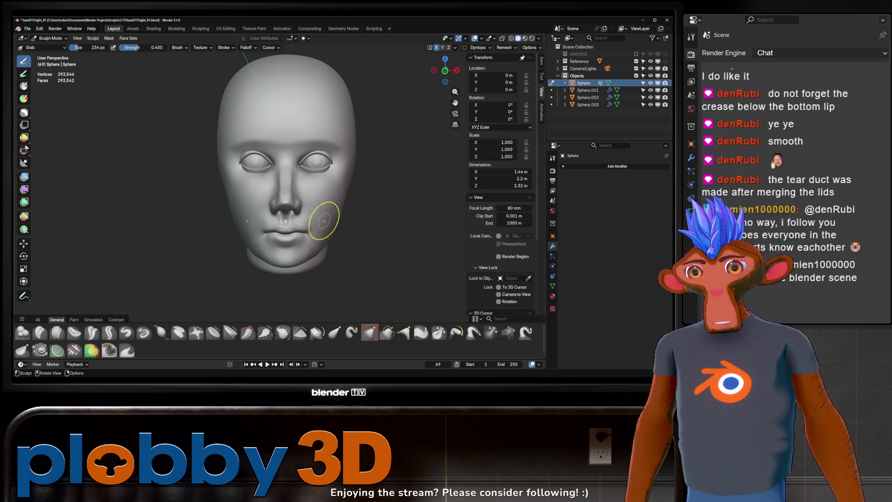
key("f")
left_click(310, 235)
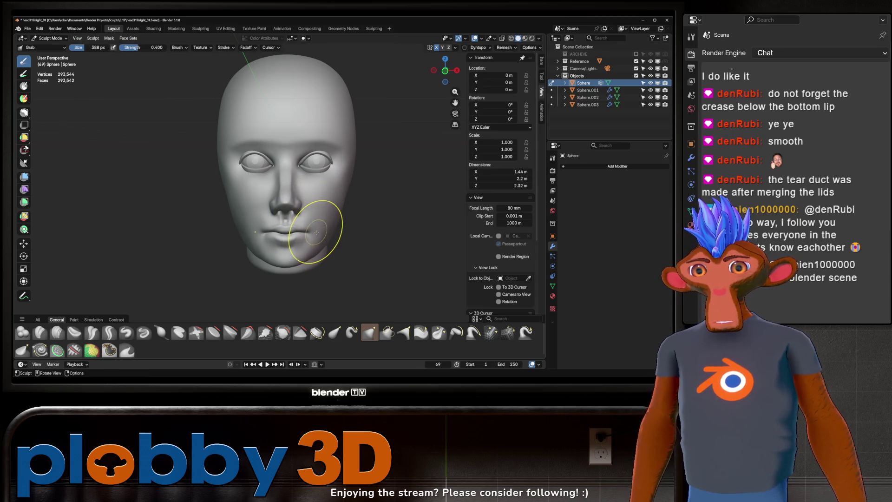
left_click_drag(360, 219, 338, 221)
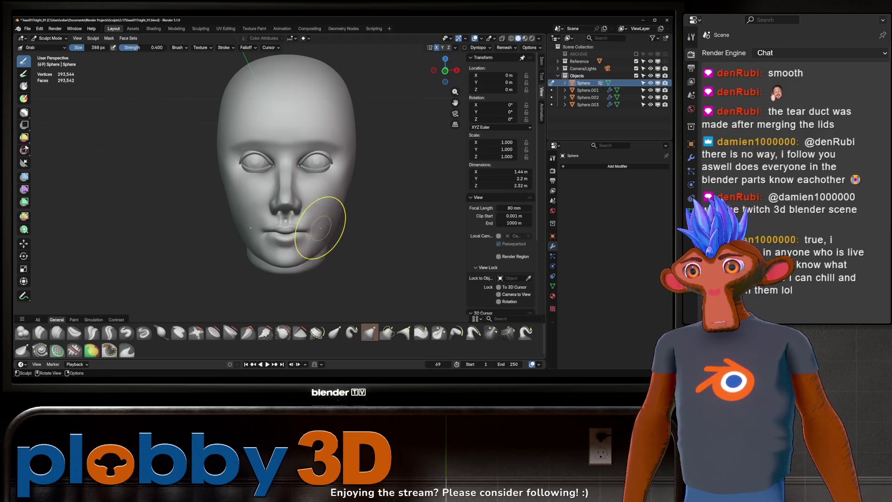
middle_click_drag(321, 241, 334, 214)
scroll(334, 215, "up", 3)
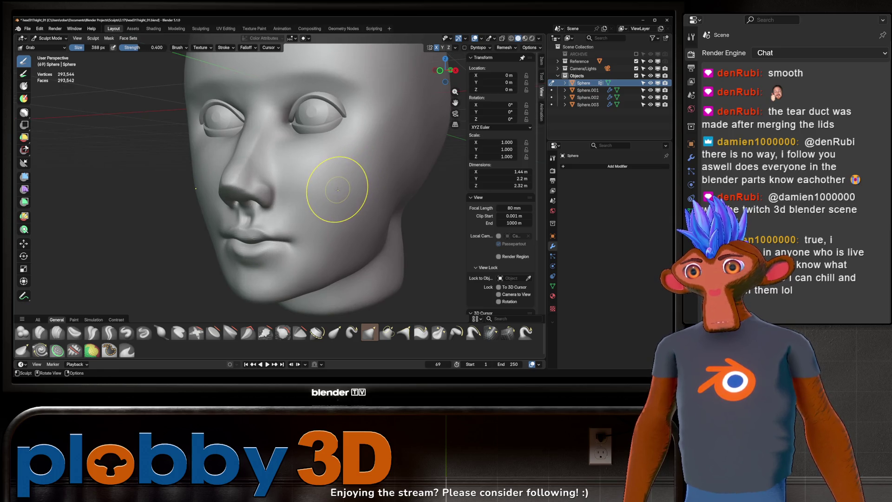
mouse_move(324, 231)
middle_mouse_down()
mouse_move(313, 213)
mouse_move(348, 195)
mouse_move(321, 194)
mouse_move(339, 199)
middle_mouse_up()
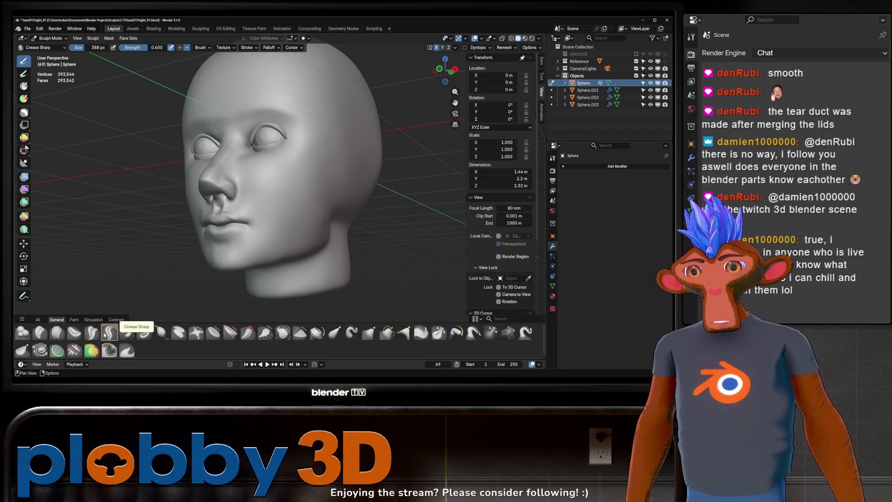
- Carve a mirrored Crease Sharp crease along both upper eyelids from a side profile
left_click(108, 333)
middle_click_drag(289, 182, 283, 189)
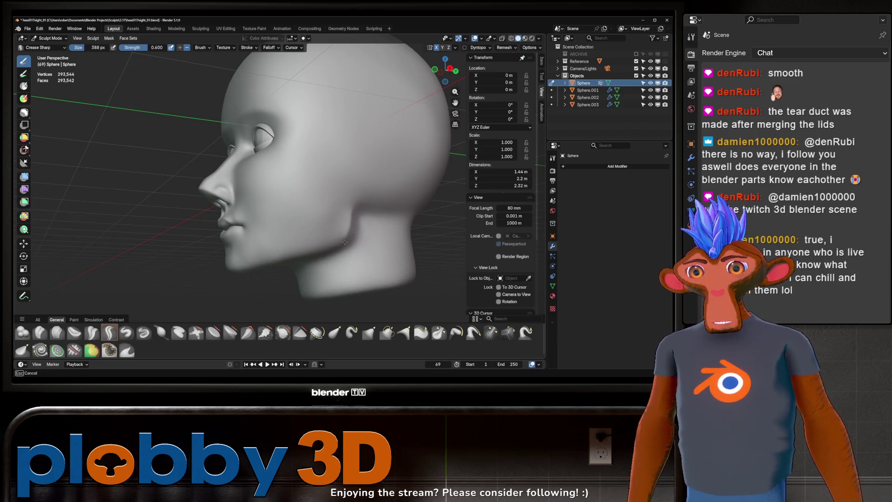
mouse_move(350, 208)
middle_mouse_down()
mouse_move(347, 195)
mouse_move(372, 198)
mouse_move(345, 202)
mouse_move(345, 185)
middle_mouse_up()
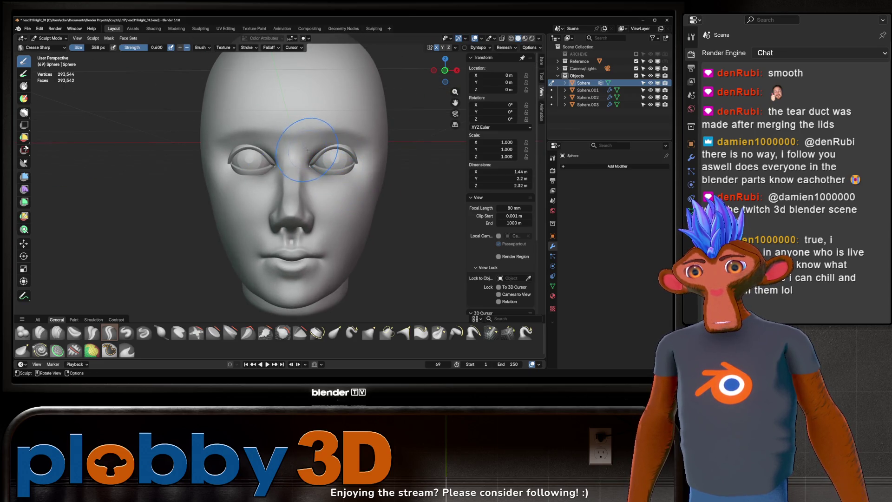
left_click_drag(358, 141, 317, 139)
left_click_drag(385, 148, 316, 139)
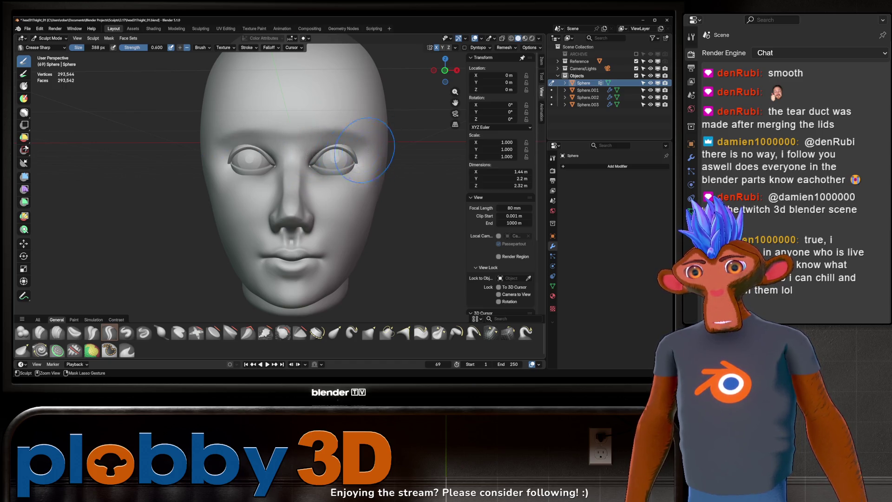
left_click_drag(380, 140, 316, 139)
scroll(353, 181, "up", 3)
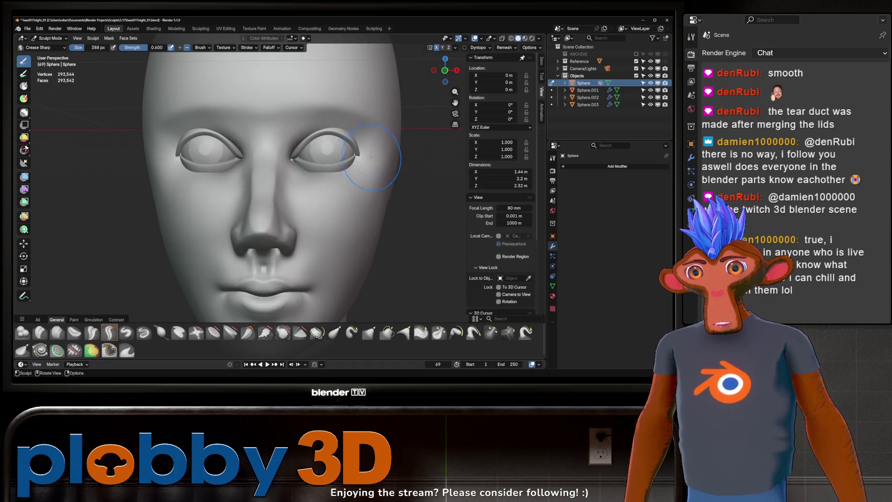
scroll(347, 196, "down", 2)
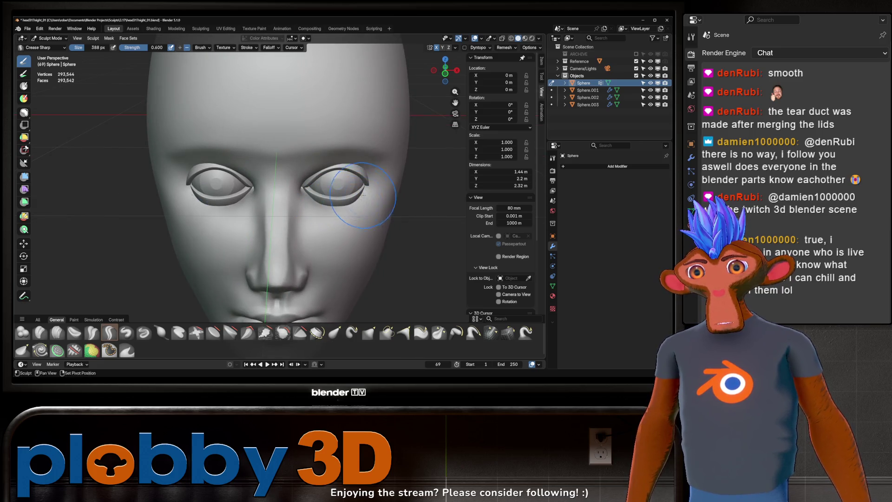
mouse_move(342, 207)
middle_mouse_down()
mouse_move(333, 206)
mouse_move(381, 186)
middle_mouse_up()
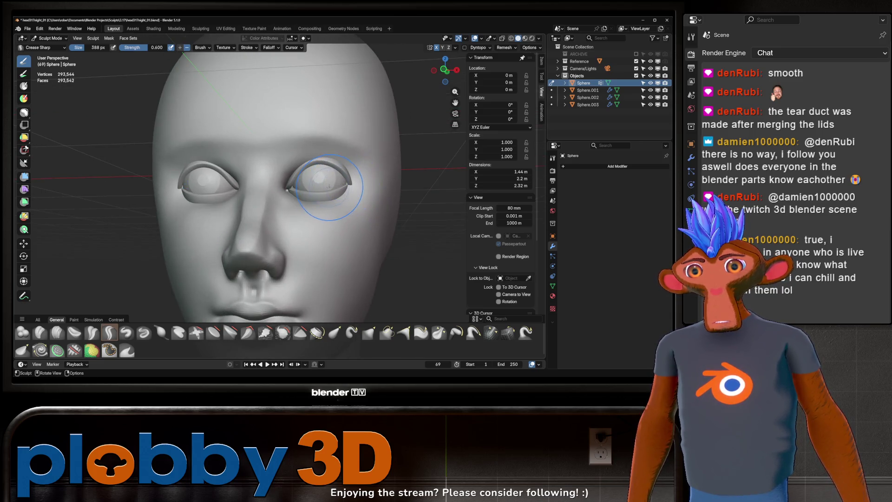
- Return to Object Mode and select the upper eyelid object Sphere.002
key("ctrl+Tab")
left_click(111, 205)
left_click(319, 164)
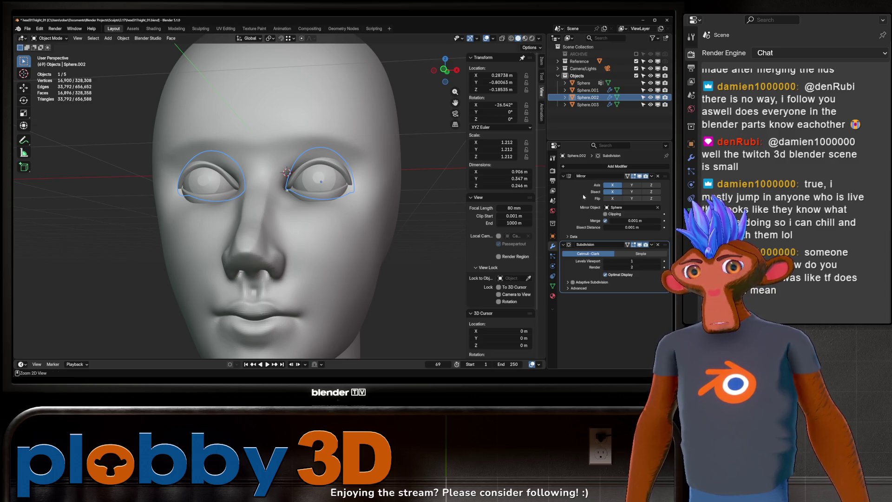
- Apply the modifiers on the upper and lower eyelid objects Sphere.002 and Sphere.003
key("ctrl+a")
left_click(335, 195)
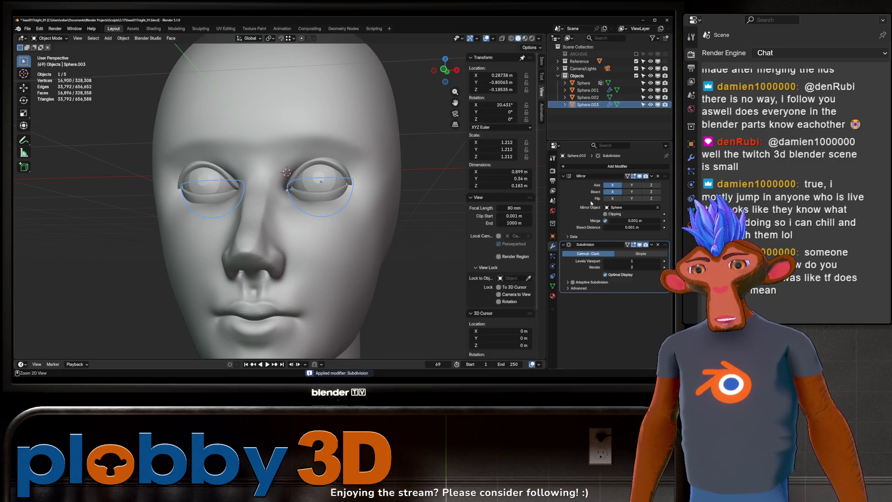
key("ctrl+a")
key("ctrl+a")
left_click(330, 161, "shift")
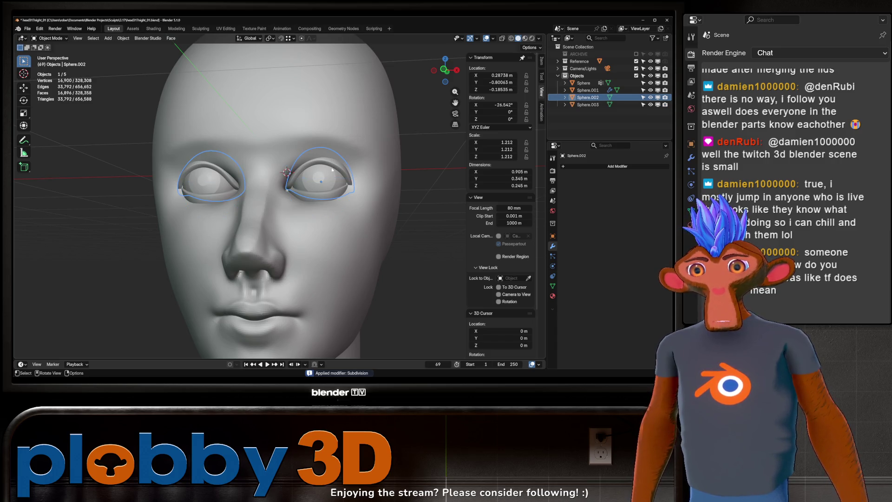
left_click(330, 193, "shift")
- Enter Sculpt Mode with the Grab brush and switch sculpting to the head object
middle_click_drag(331, 195, 317, 194)
left_click(318, 192)
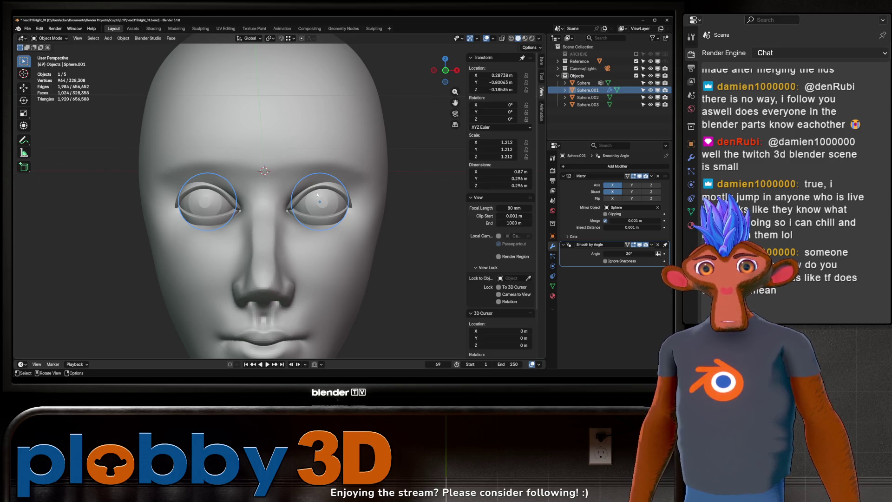
key("ctrl+Tab")
left_click(318, 218)
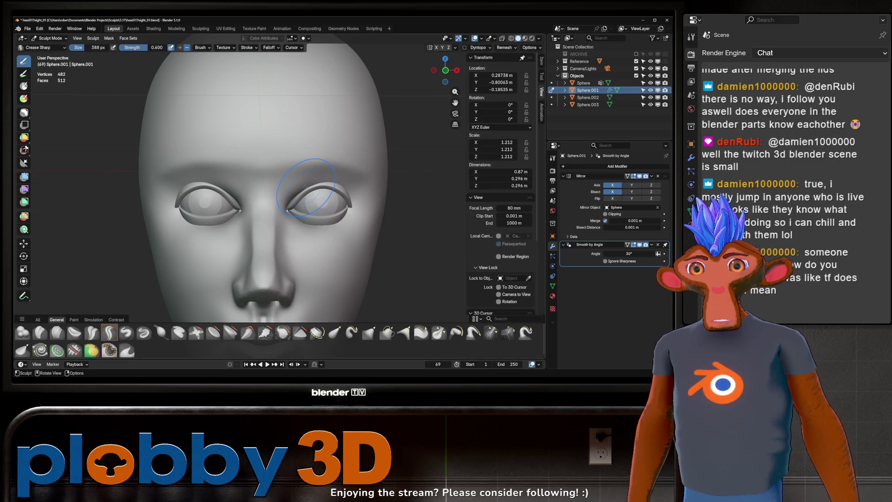
key("g")
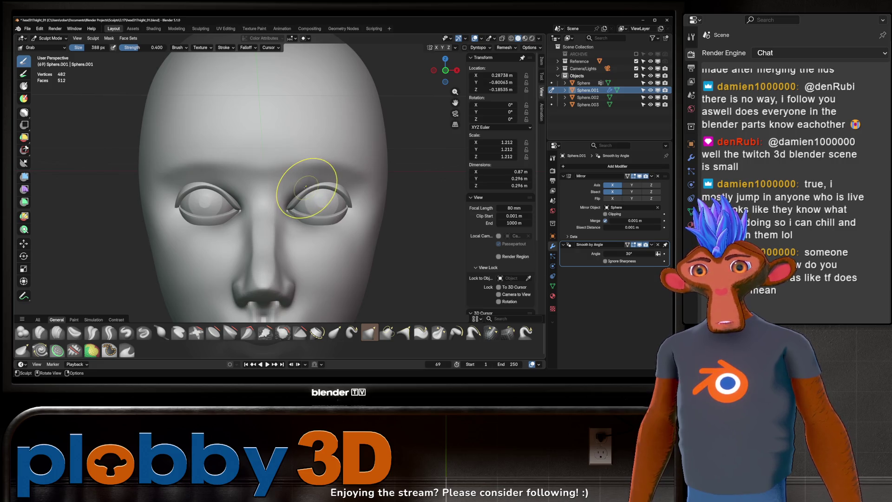
key("alt+q")
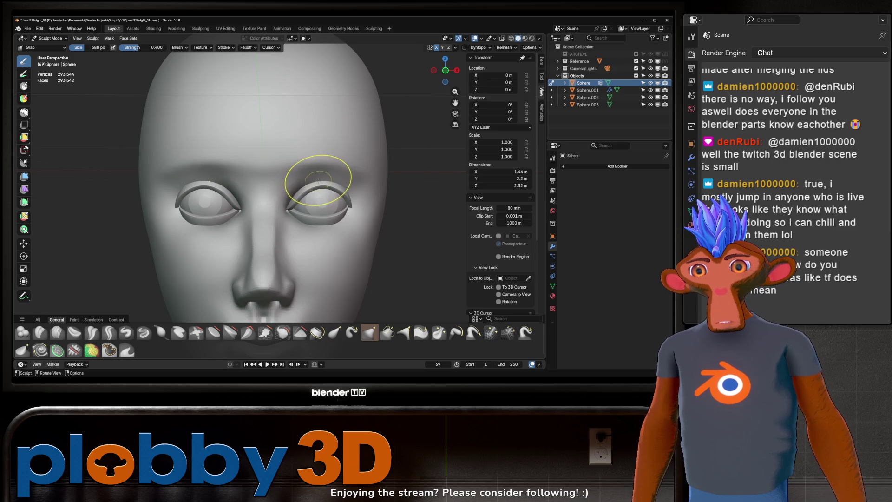
mouse_move(320, 184)
middle_mouse_down("ctrl")
mouse_move(309, 210)
mouse_move(343, 175)
middle_mouse_up("ctrl")
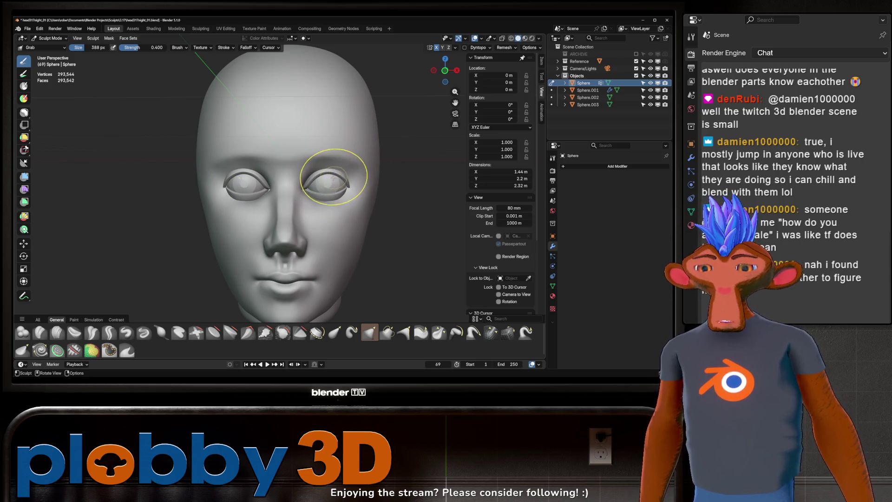
middle_click_drag(331, 181, 306, 180)
- Back in Object Mode, join the eyelid objects into the head mesh Sphere with Ctrl+J
key("ctrl+Tab")
left_click(250, 178)
left_click(339, 175)
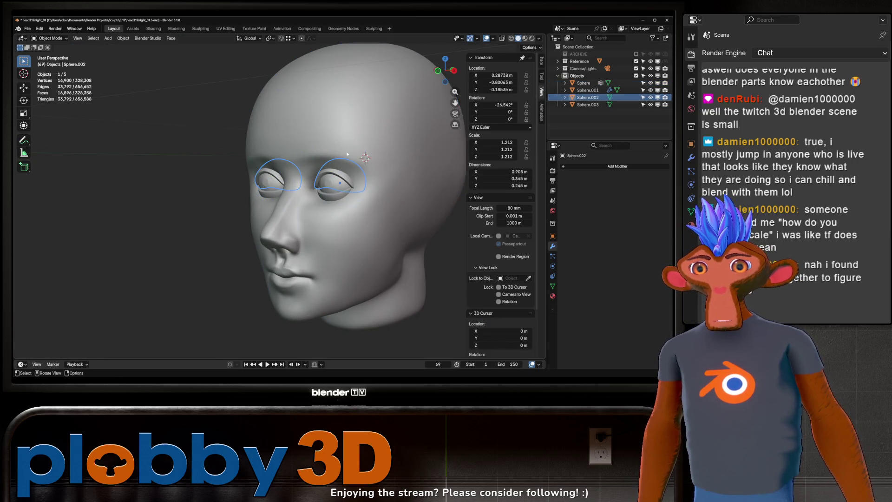
key("Delete")
left_click(329, 198)
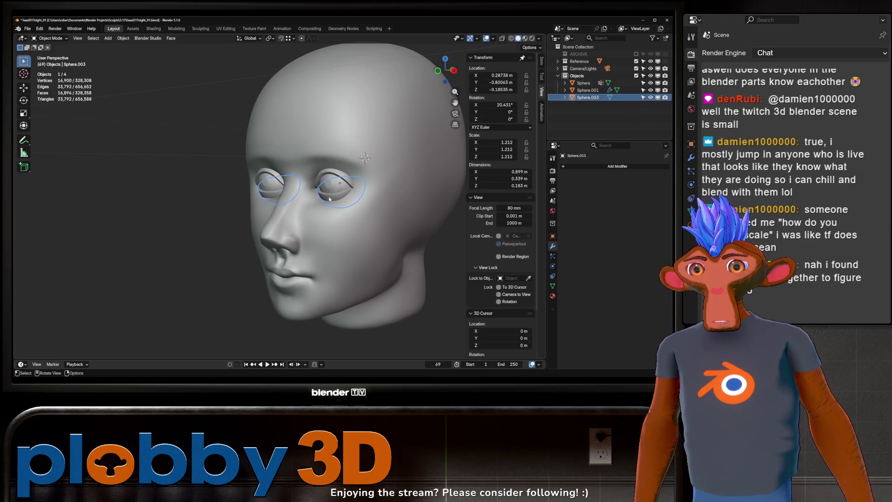
left_click(330, 199, "shift")
key("ctrl+j")
- Open the Generate list of the Add Modifier menu
middle_click_drag(331, 198, 298, 189)
left_click(591, 166)
mouse_move(591, 171)
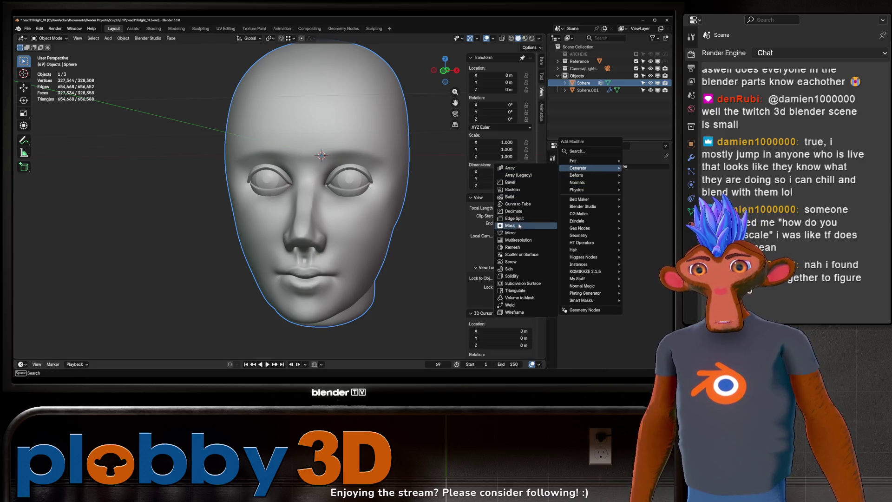
- Add a Remesh modifier at 0.005 m voxel size, apply it, and re-enter Sculpt Mode
left_click(524, 247)
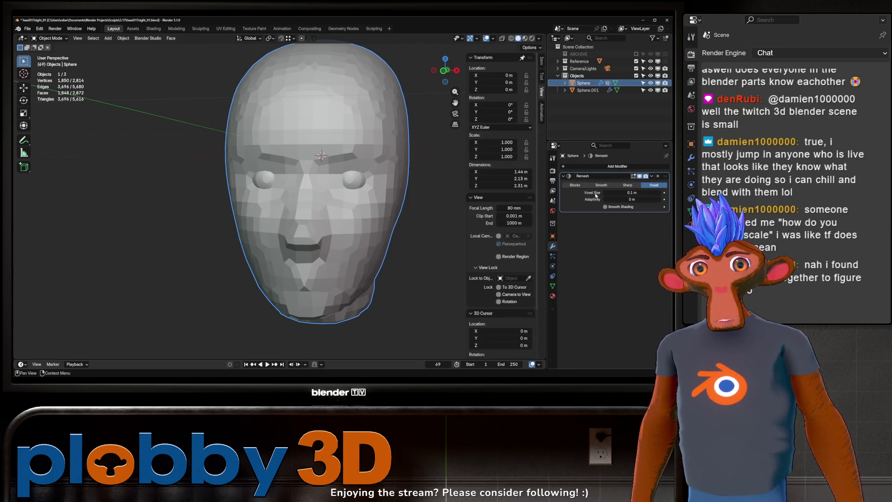
mouse_move(608, 194)
left_mouse_down()
mouse_move(584, 194)
mouse_move(606, 194)
left_mouse_up()
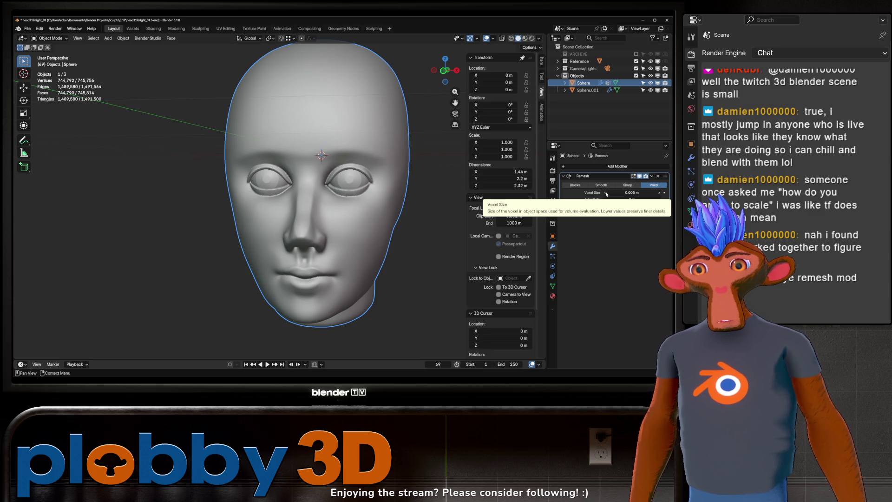
left_click(607, 194)
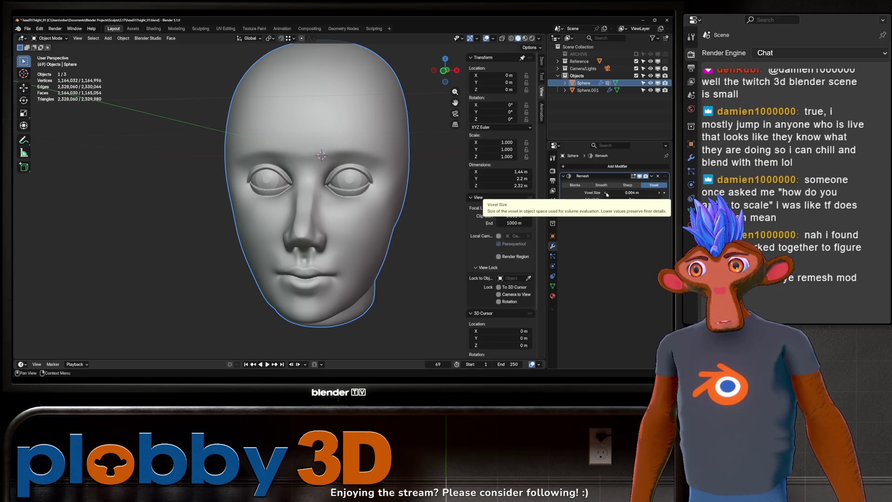
left_click(658, 194)
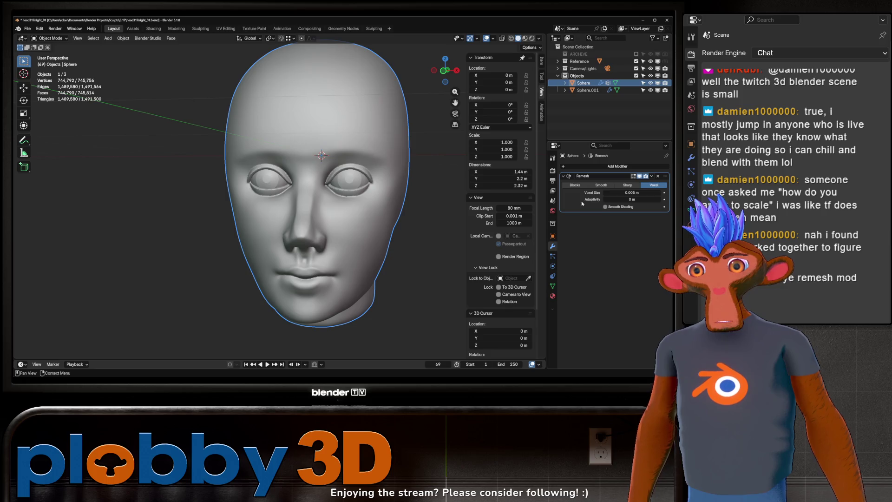
key("ctrl+a")
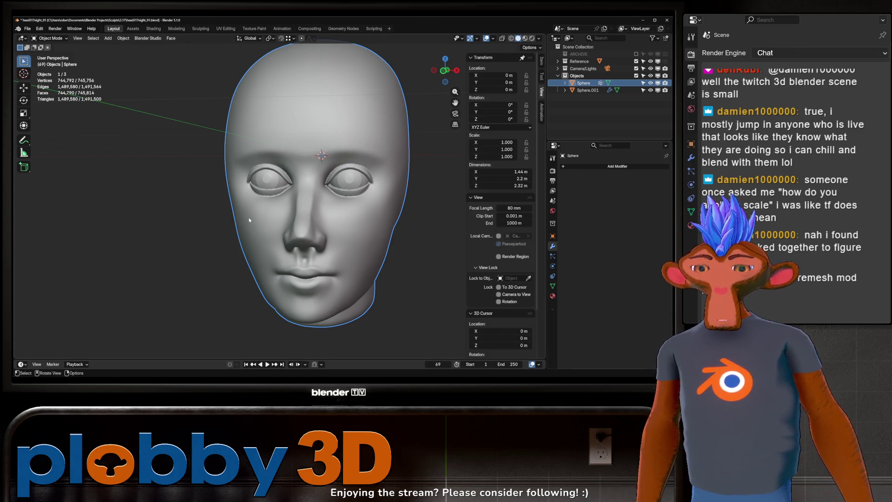
key("ctrl+Tab")
left_click(254, 258)
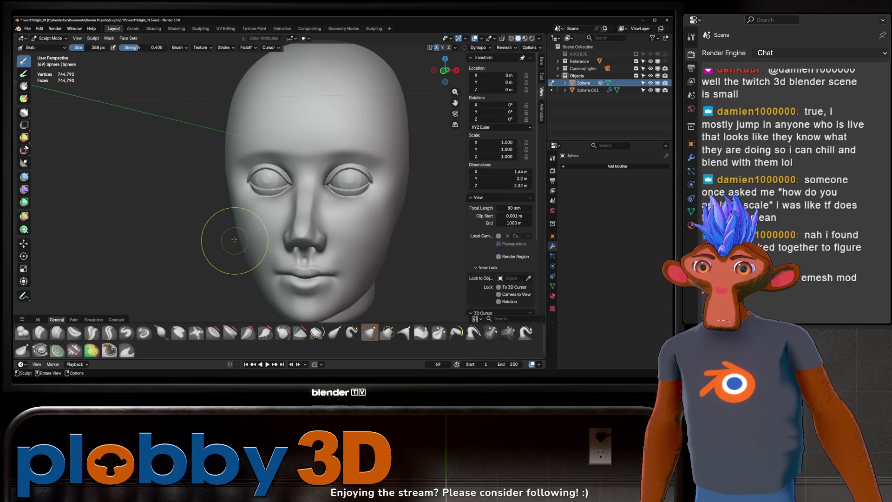
- Run the Smooth mesh filter on the head, then reset its Repeat count to the default 1
left_click(93, 38)
left_click(119, 148)
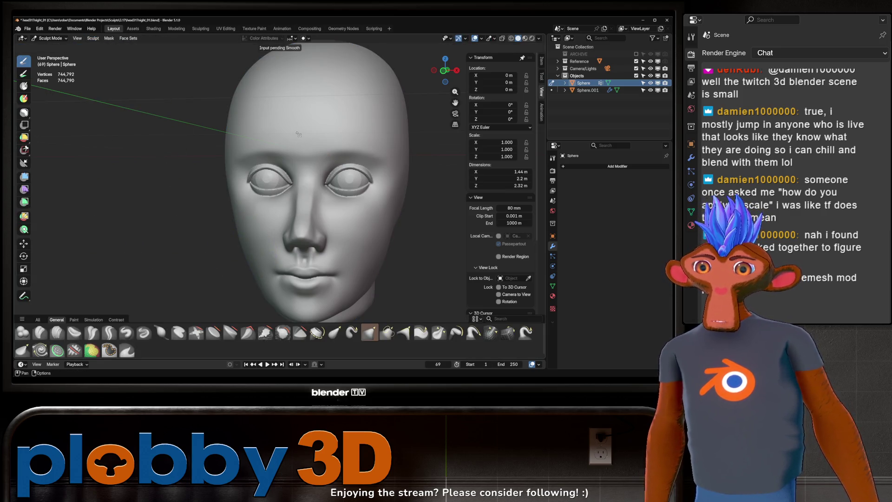
left_click(298, 134)
mouse_move(79, 283)
left_mouse_down()
mouse_move(89, 283)
mouse_move(45, 283)
mouse_move(95, 291)
mouse_move(65, 286)
mouse_move(115, 282)
mouse_move(65, 289)
left_mouse_up()
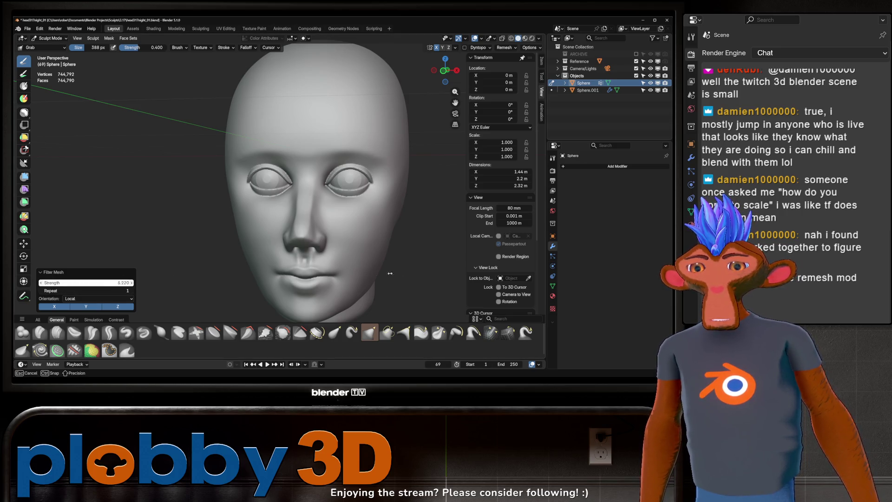
left_click_drag(567, 263, 139, 285)
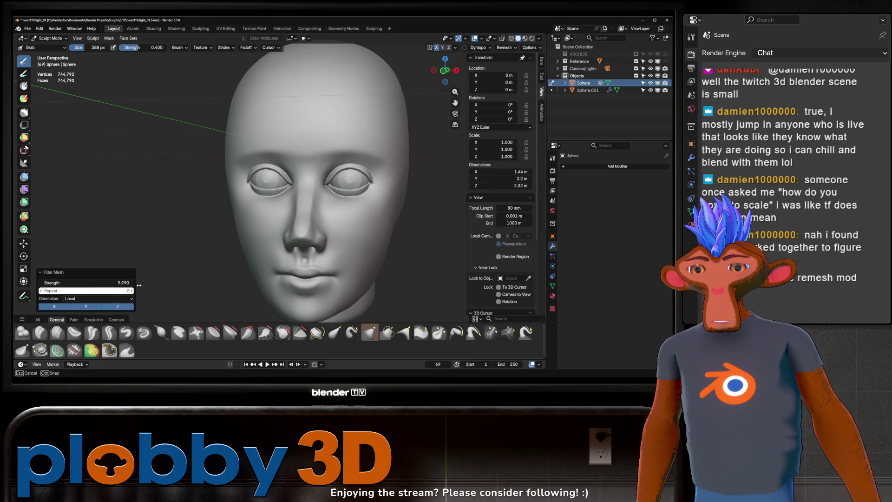
left_click_drag(197, 281, 183, 283)
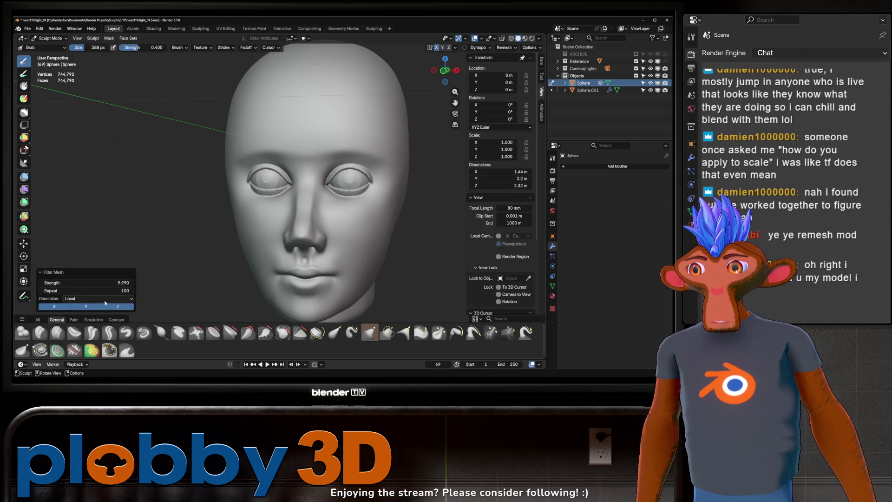
right_click(115, 291)
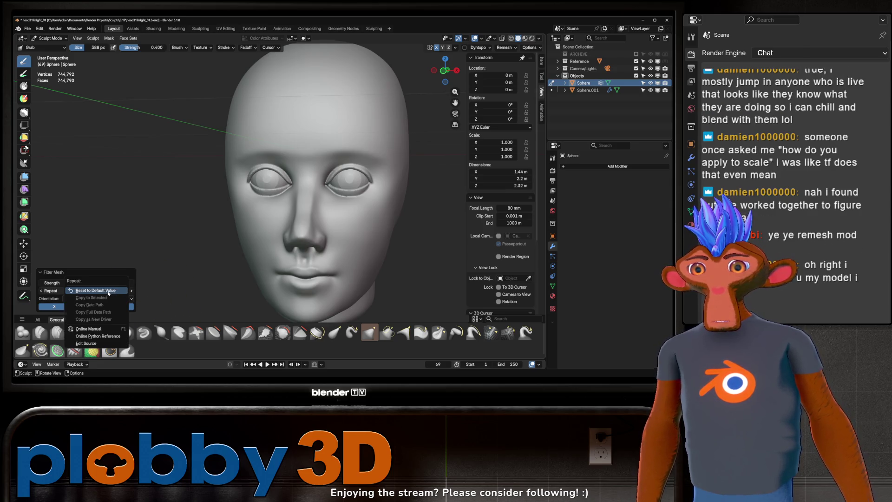
left_click(109, 290)
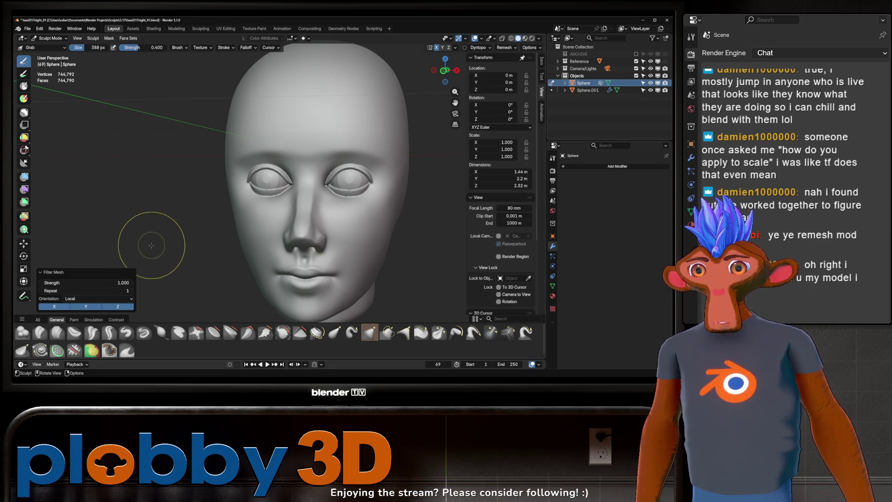
- Shrink the brush to 276 px and make small grab adjustments near the right eye
key("f")
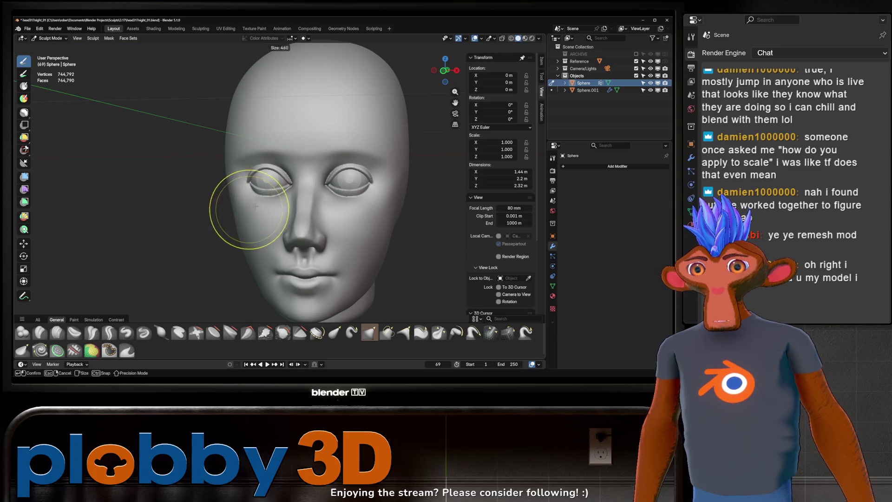
left_click(256, 205)
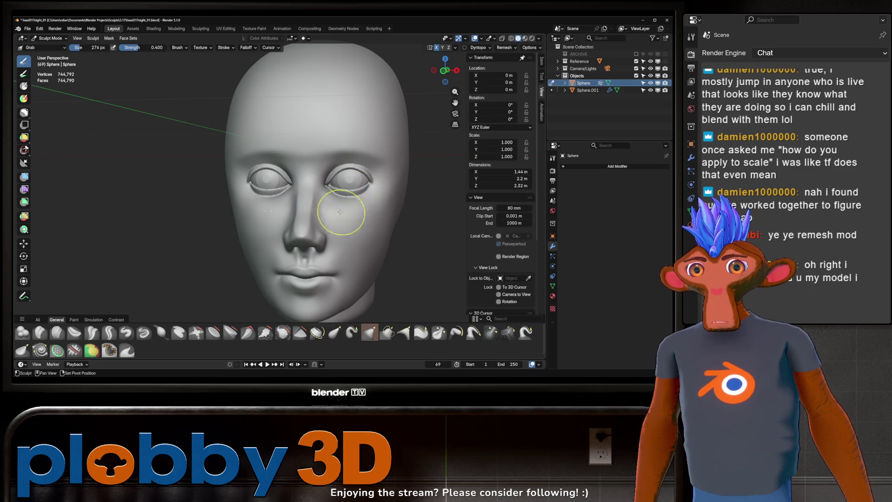
left_click_drag(340, 211, 367, 164)
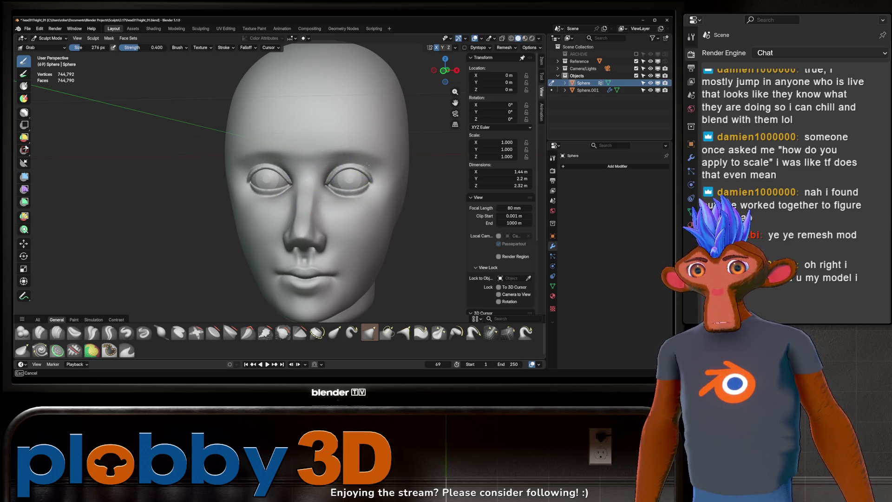
mouse_move(319, 198)
middle_mouse_down()
mouse_move(344, 204)
mouse_move(349, 185)
mouse_move(355, 199)
mouse_move(344, 175)
mouse_move(358, 180)
mouse_move(332, 195)
middle_mouse_up()
scroll(344, 205, "up", 2)
scroll(364, 170, "down", 2)
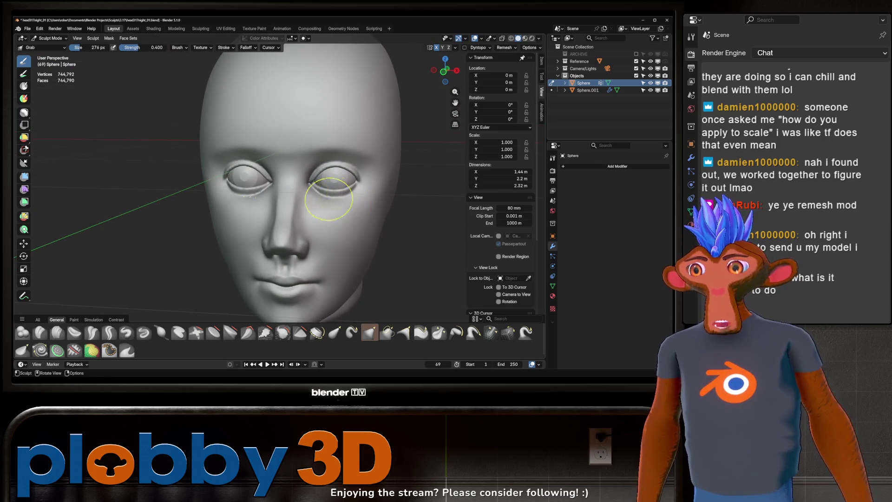
- Apply the Smooth mesh filter to the whole head, raising its strength to about 7.82
left_click(93, 38)
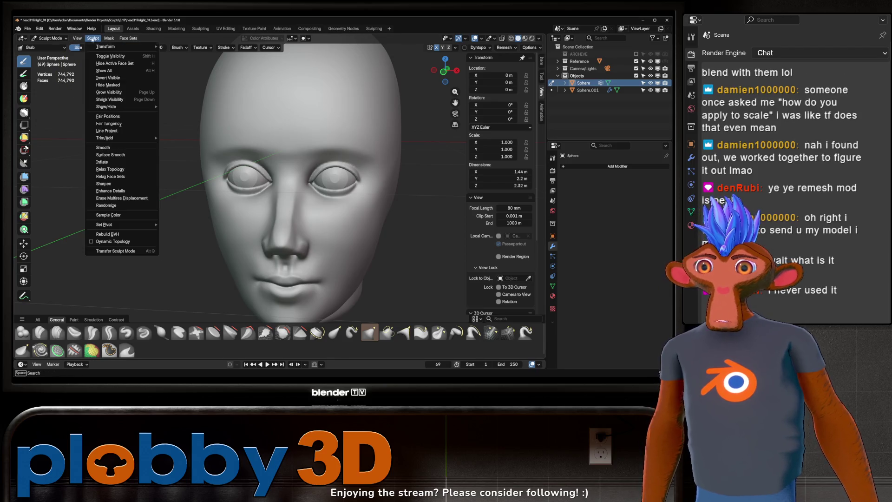
left_click(106, 148)
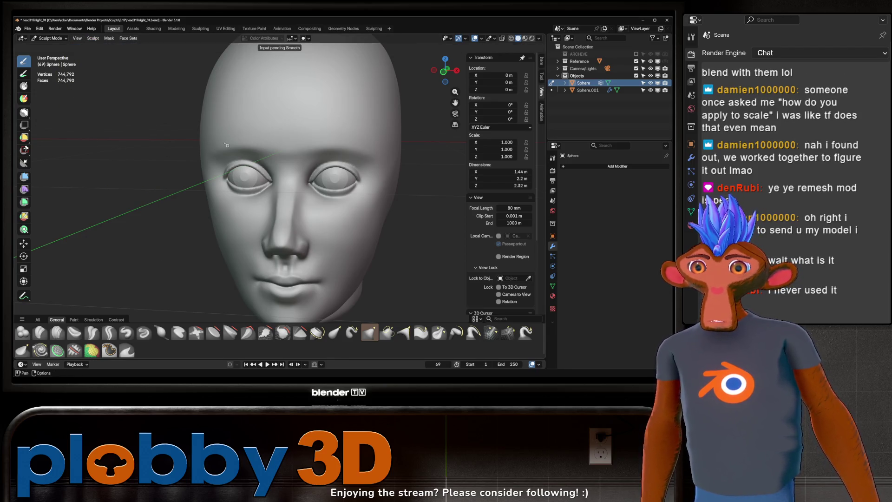
left_click(276, 133)
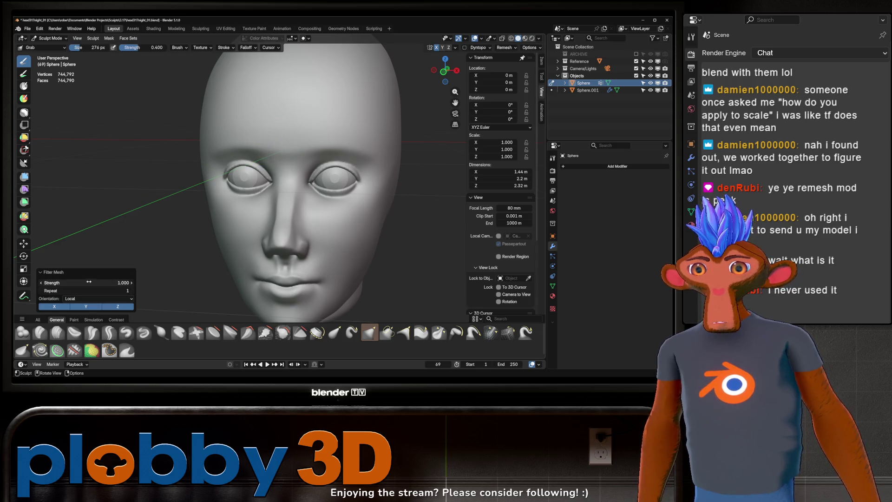
mouse_move(91, 284)
left_mouse_down()
mouse_move(154, 283)
mouse_move(134, 291)
mouse_move(121, 283)
mouse_move(139, 282)
left_mouse_up()
middle_click_drag(141, 224, 199, 198)
scroll(199, 199, "up", 5)
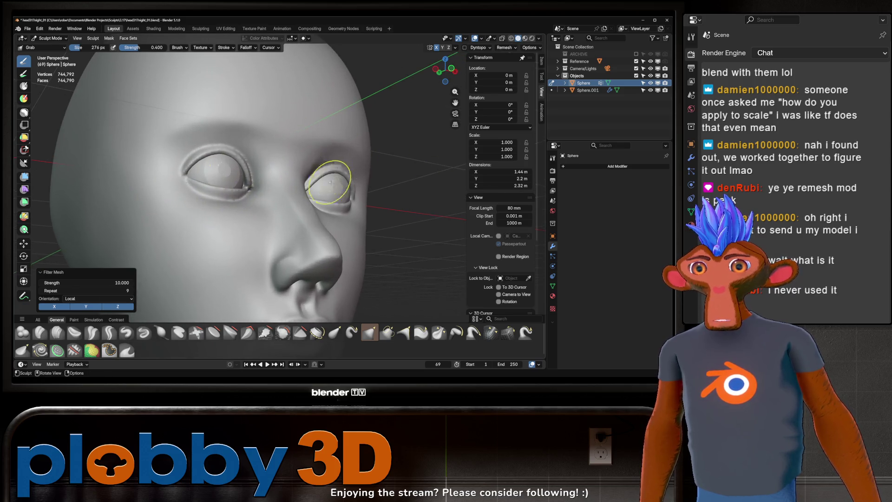
middle_click_drag(382, 156, 232, 242)
scroll(349, 179, "up", 4)
mouse_move(93, 283)
left_mouse_down()
mouse_move(56, 283)
mouse_move(84, 295)
mouse_move(210, 275)
left_mouse_up()
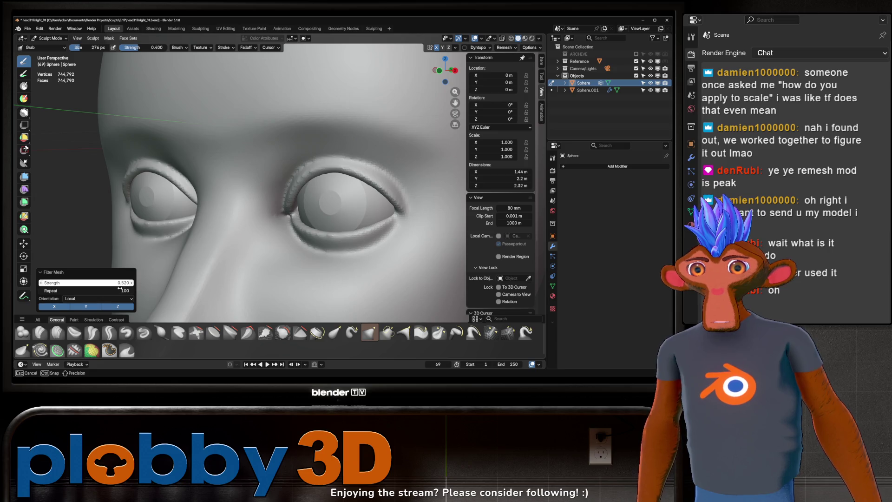
left_click_drag(103, 296, 104, 298)
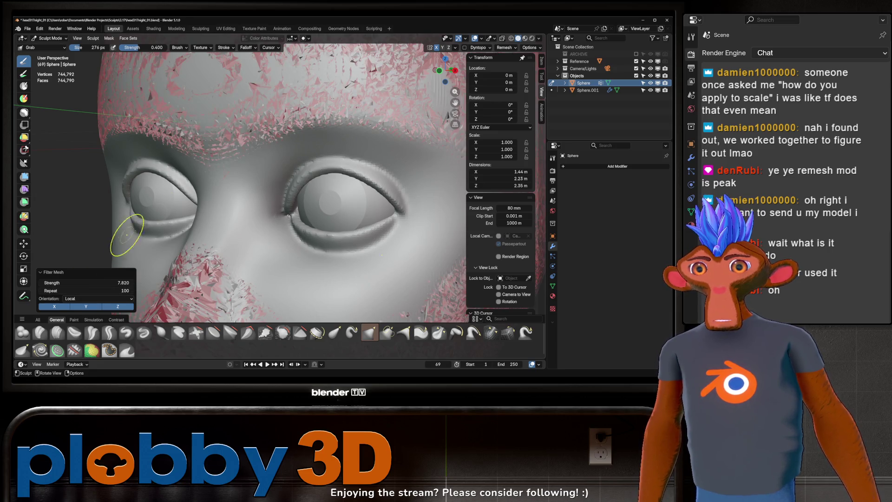
scroll(124, 235, "down", 5)
mouse_move(123, 235)
middle_mouse_down()
mouse_move(155, 249)
mouse_move(121, 260)
middle_mouse_up()
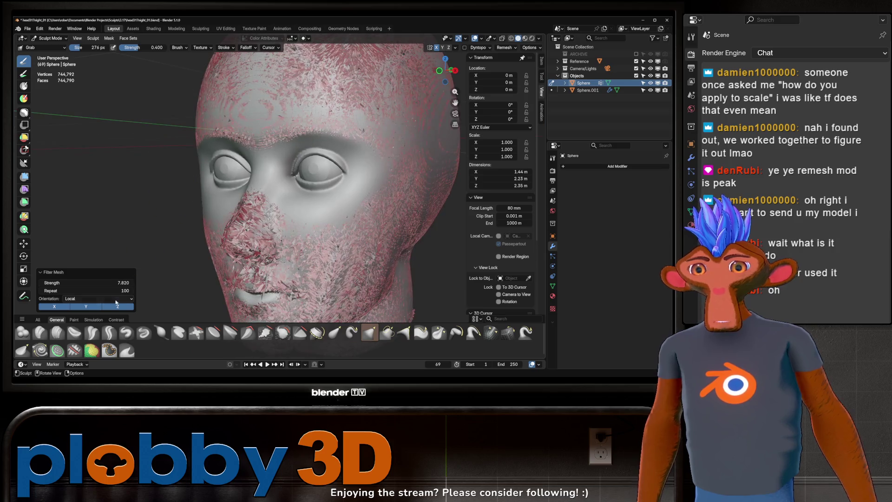
- Set the filter to 4 repeats at about 5.9 strength, then lightly grab the cheek
double_click(86, 291)
key("Return")
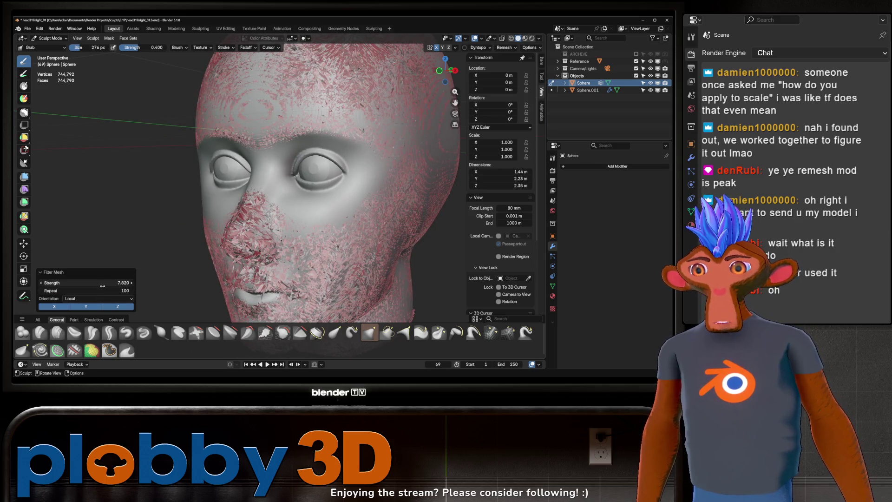
double_click(104, 290)
type("4")
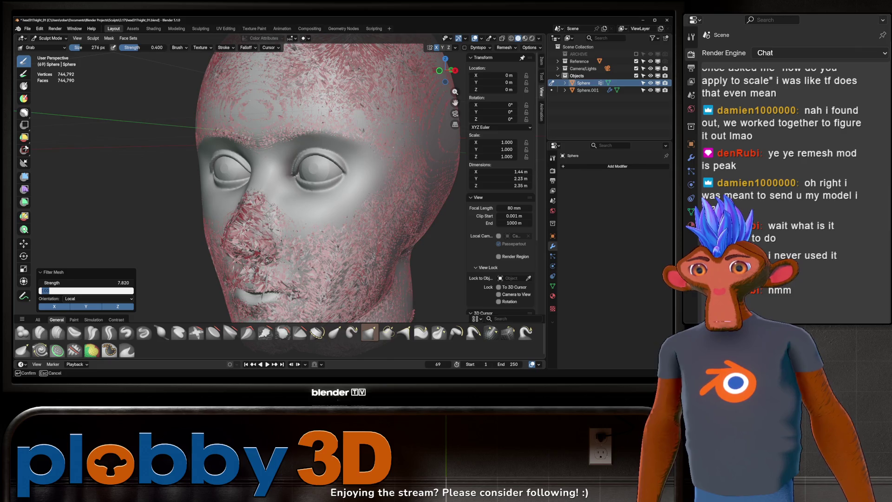
key("Return")
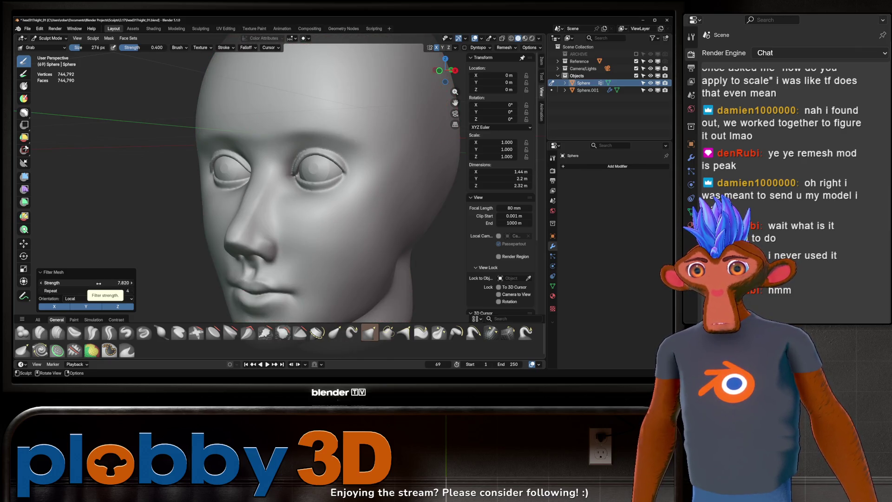
left_click_drag(99, 283, 116, 283)
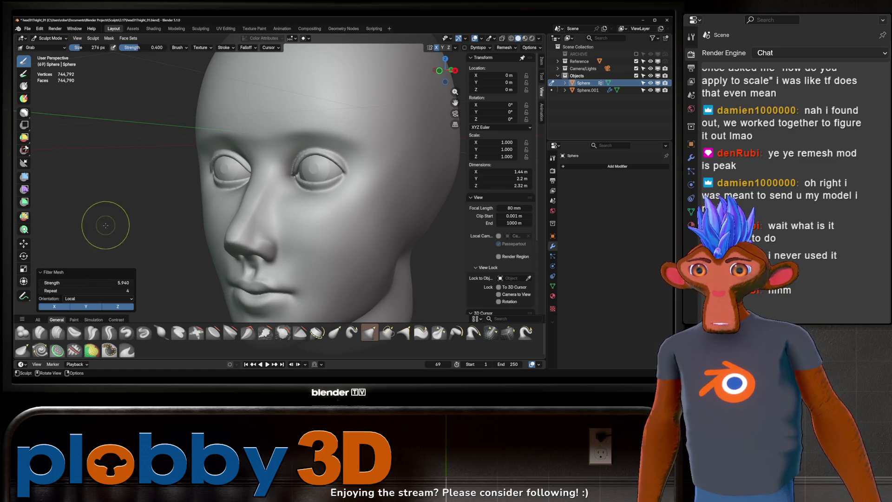
left_click_drag(325, 232, 342, 219)
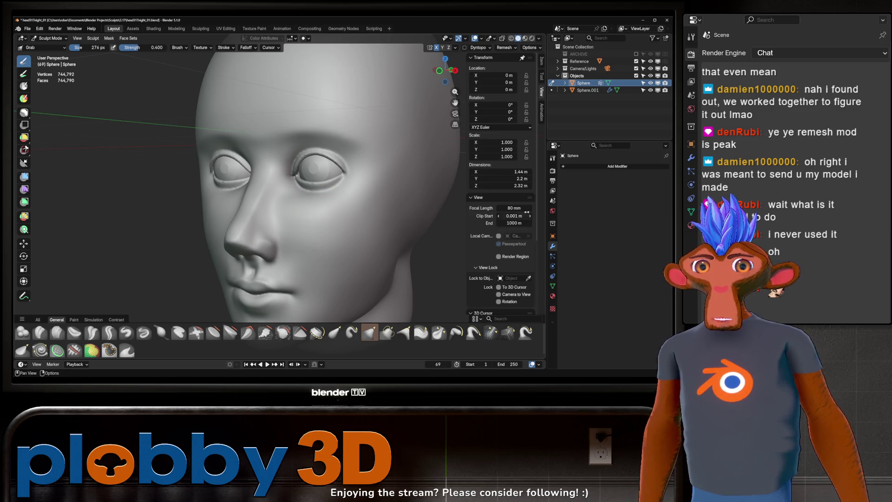
- Add a Smooth modifier to the head and set its repeat count to 8
left_click(574, 167)
mouse_move(575, 167)
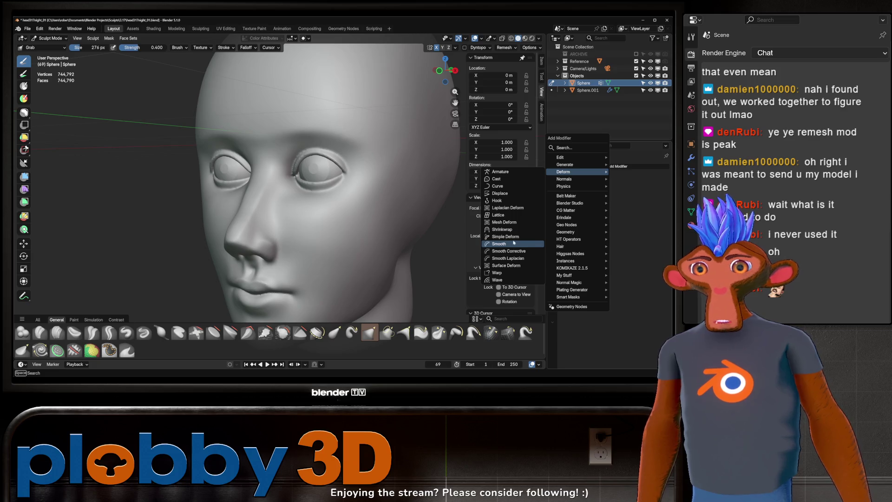
left_click(510, 245)
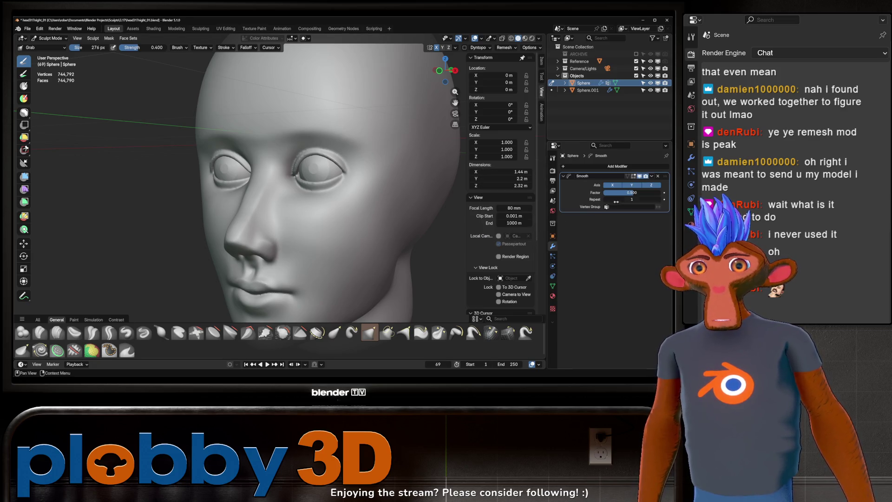
mouse_move(625, 195)
left_mouse_down()
mouse_move(653, 197)
mouse_move(602, 193)
mouse_move(612, 192)
left_mouse_up()
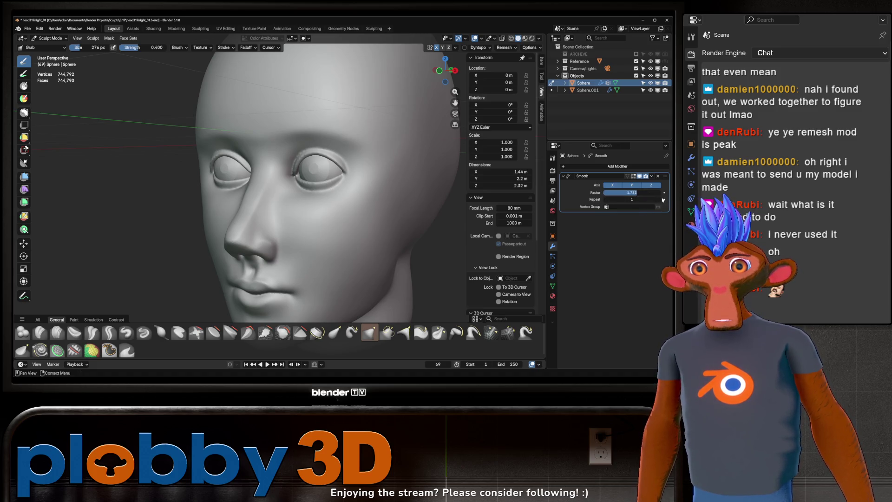
left_click(651, 200)
type("4")
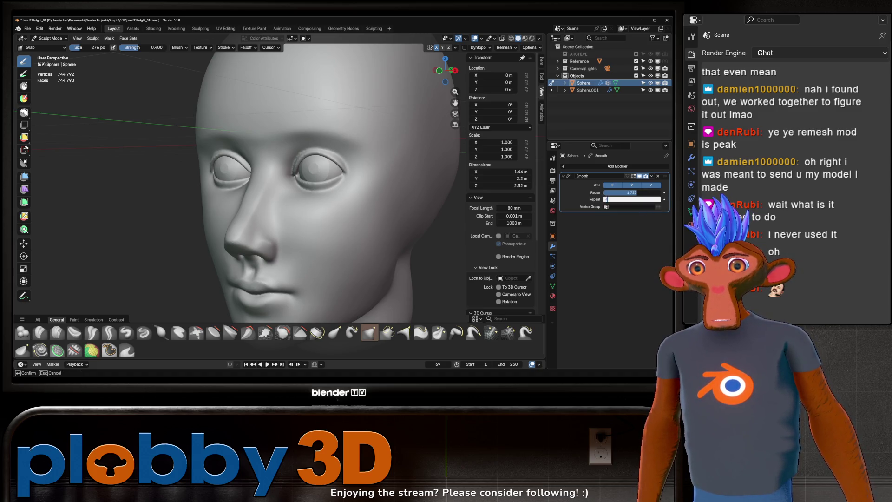
key("Return")
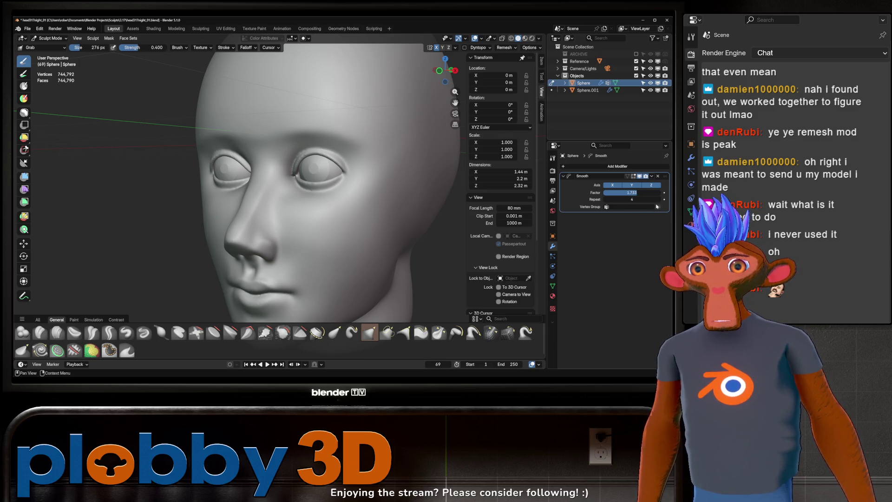
left_click(661, 199)
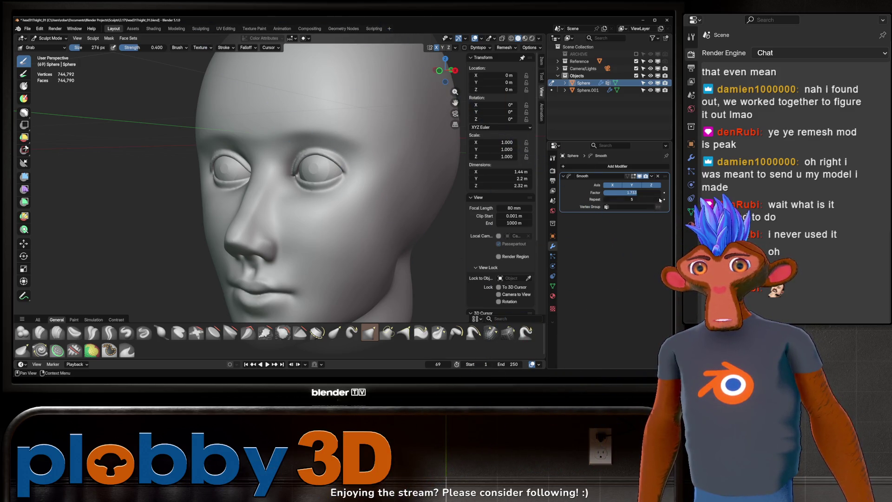
left_click(646, 200)
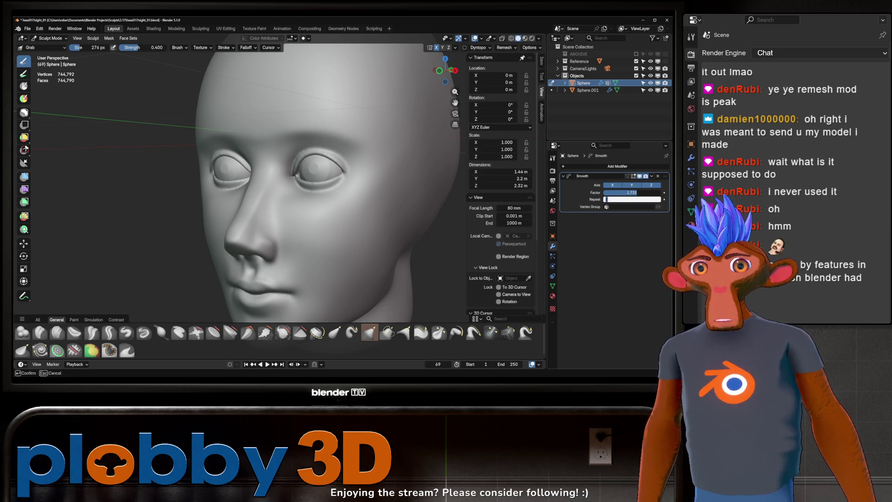
type("8")
key("Return")
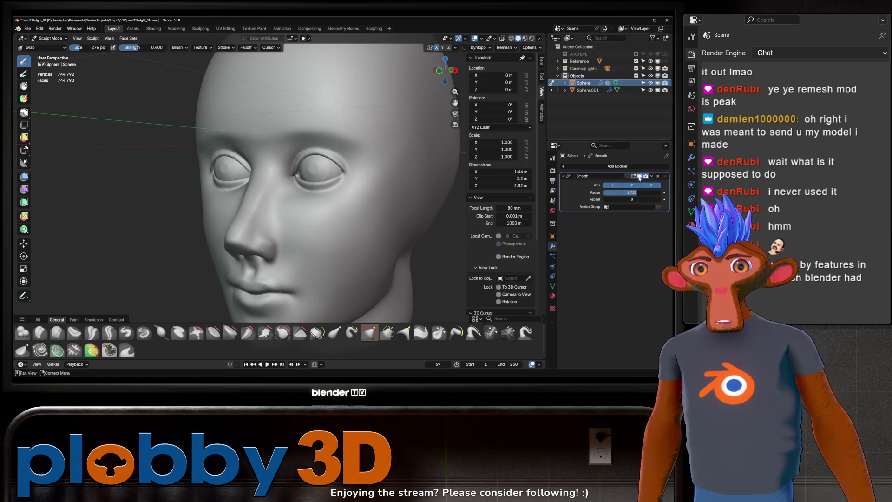
- Compare the head and eyes with and without the Smooth modifier, then delete it
left_click(640, 176)
left_click(639, 177)
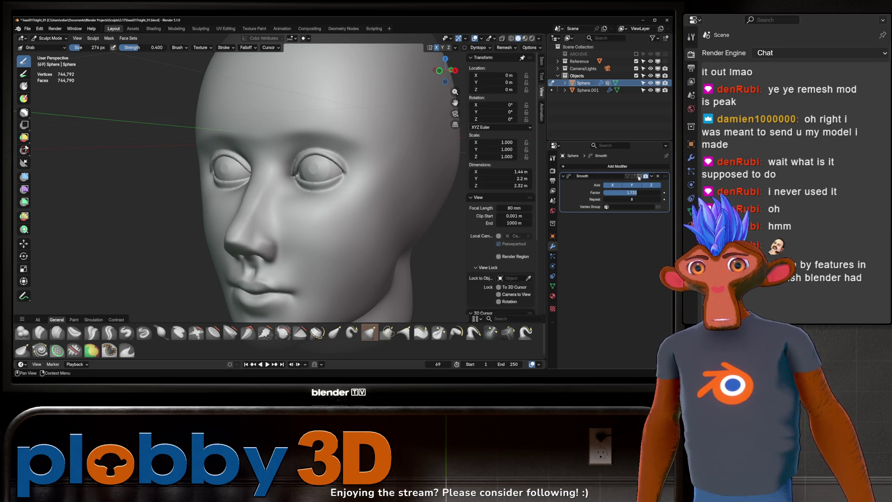
left_click(640, 177)
left_click(640, 176)
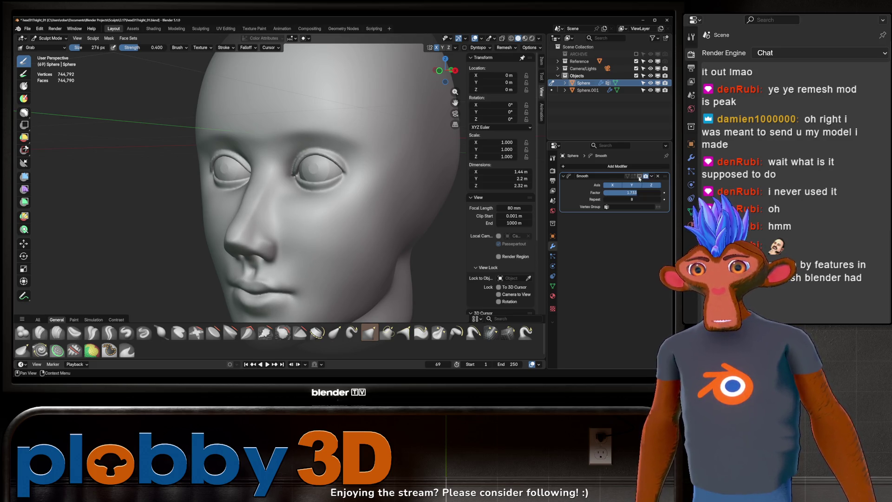
left_click(639, 176)
left_click(640, 177)
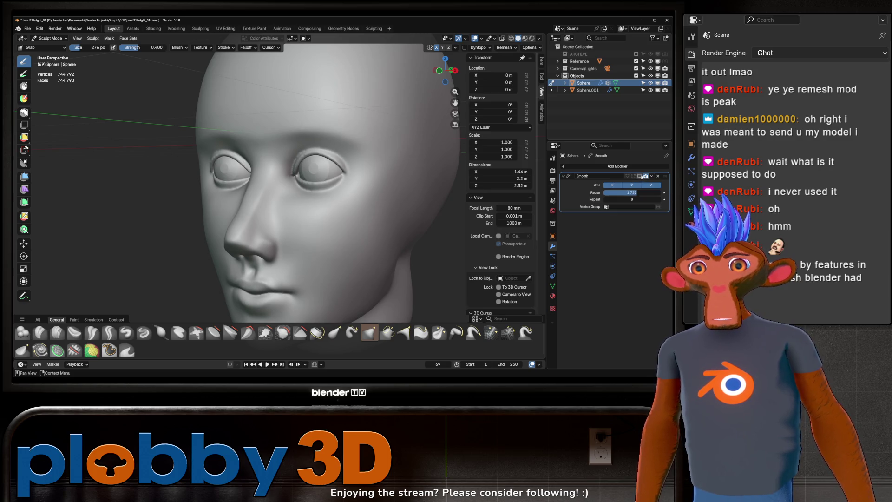
left_click(640, 176)
left_click(641, 176)
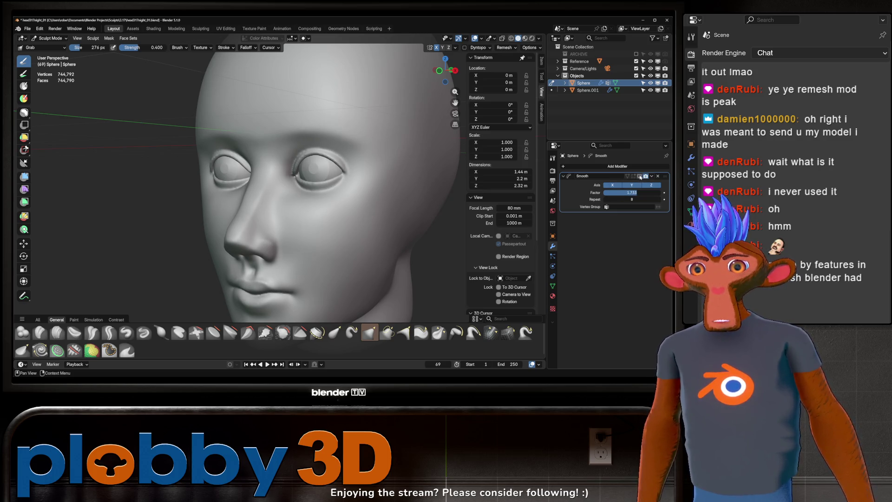
left_click(640, 177)
left_click(642, 176)
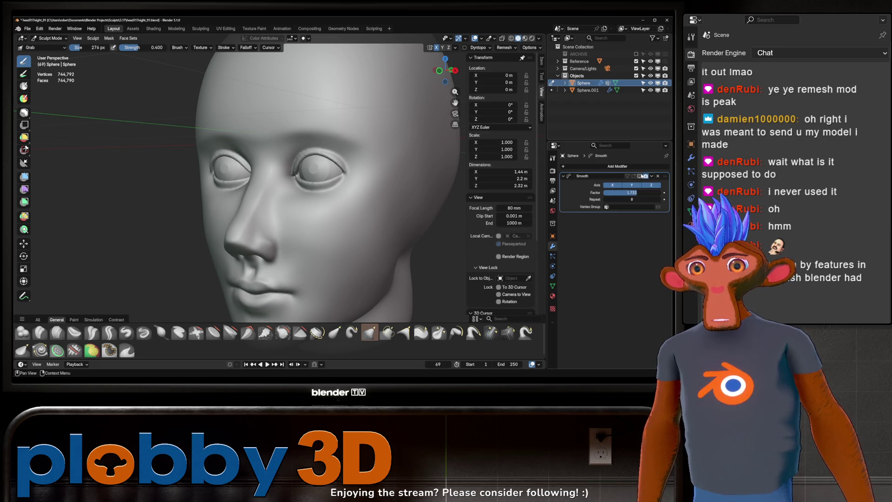
left_click(657, 175)
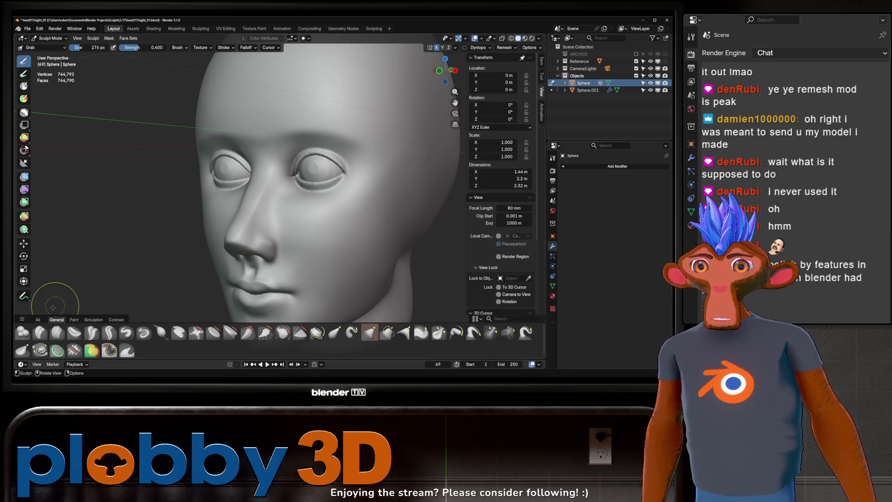
middle_click_drag(158, 238, 187, 233)
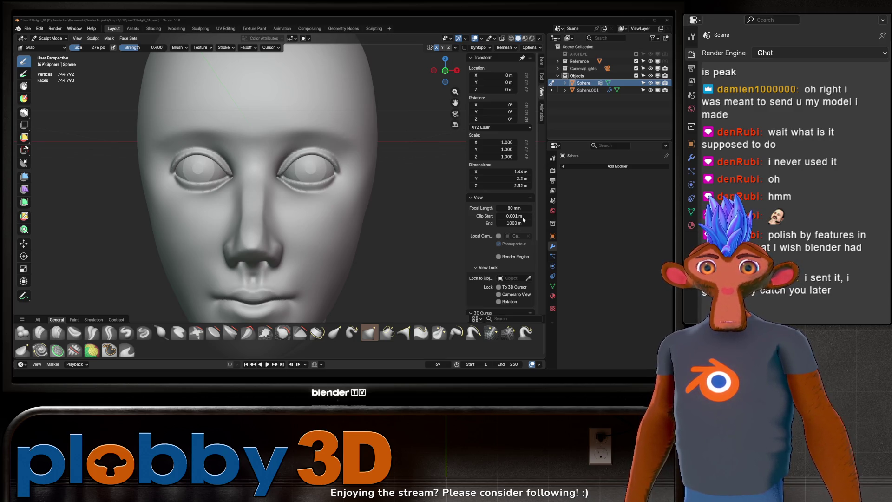
key("alt+Tab")
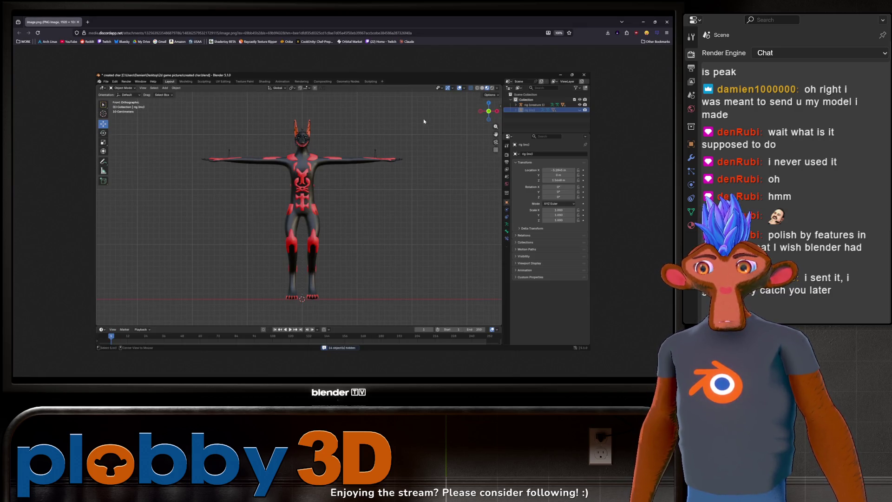
- Close the Discord picture of the rigged character to return to Blender
left_click(667, 22)
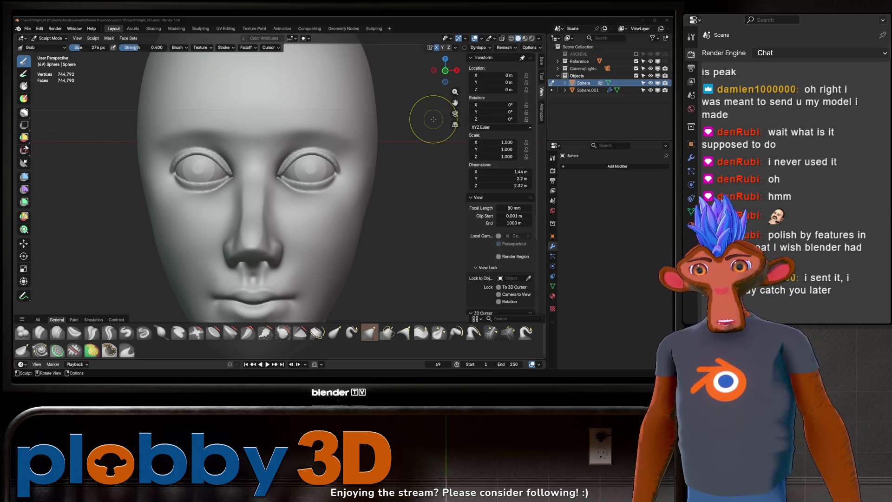
- Zoom in on the eye and set the voxel remesh size to 0.005 m, undoing a test stroke
middle_click_drag(433, 119, 79, 223)
middle_click_drag(175, 189, 175, 116, "ctrl")
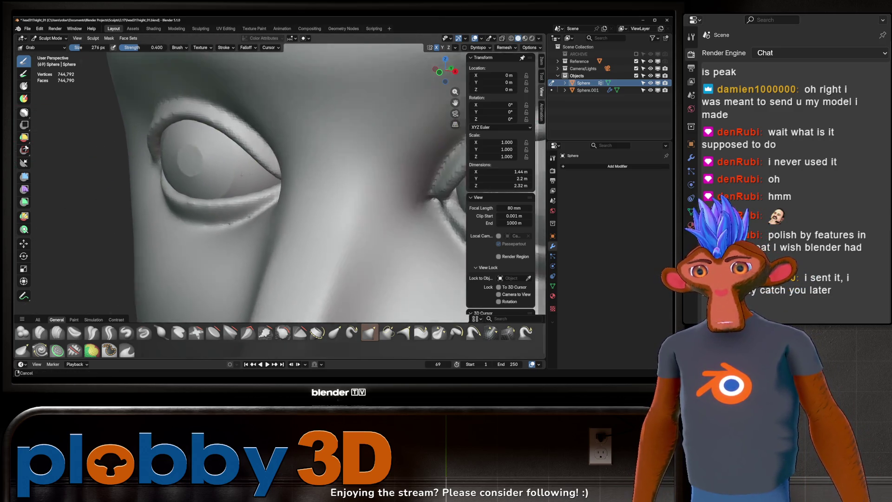
mouse_move(255, 154)
middle_mouse_down("ctrl")
mouse_move(255, 169)
mouse_move(293, 175)
mouse_move(293, 161)
middle_mouse_up("ctrl")
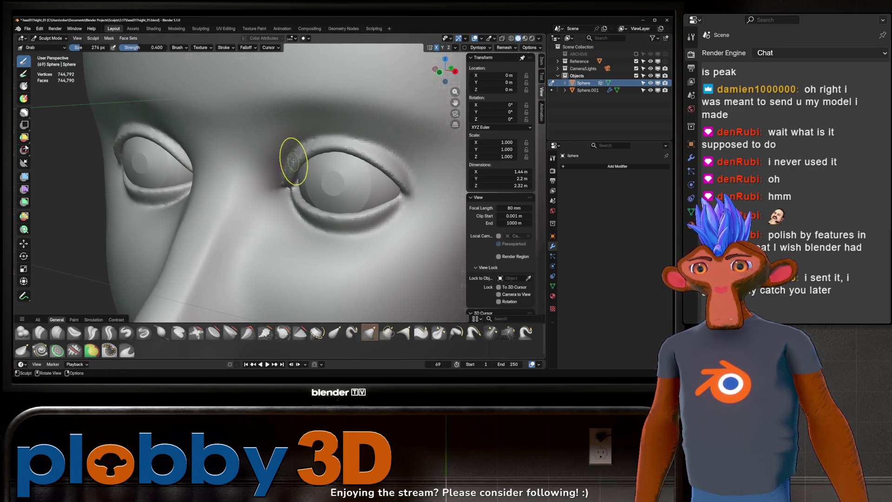
key("shift+r")
left_click(306, 153)
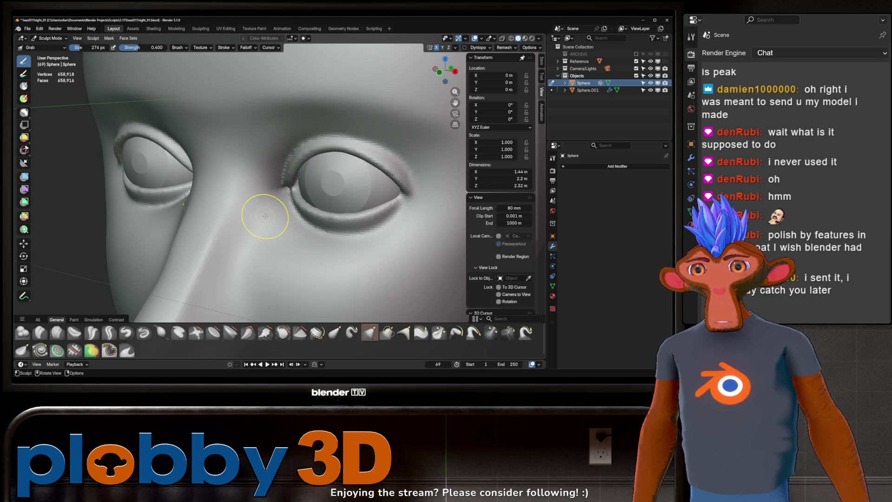
key("r")
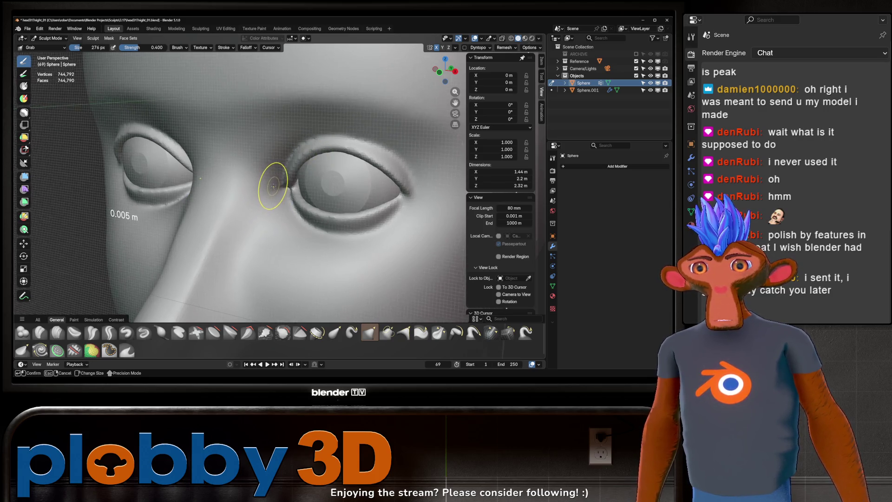
left_click(276, 185)
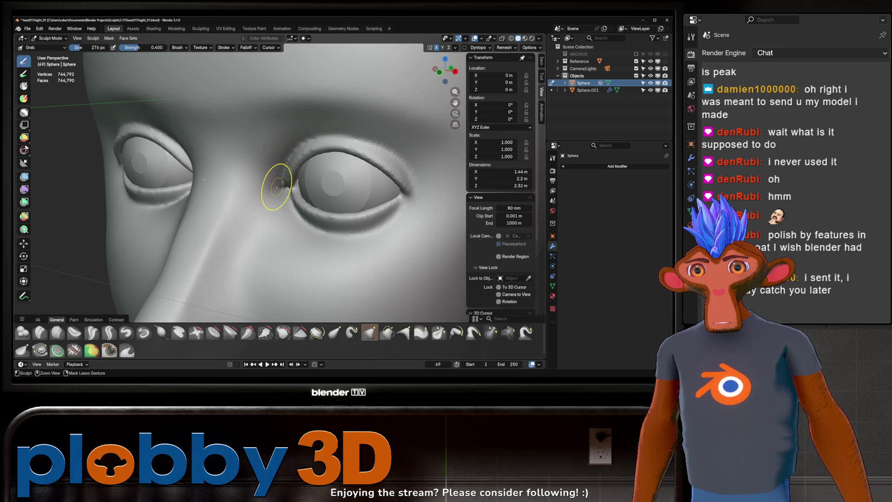
left_click_drag(276, 188, 276, 189)
key("ctrl+z")
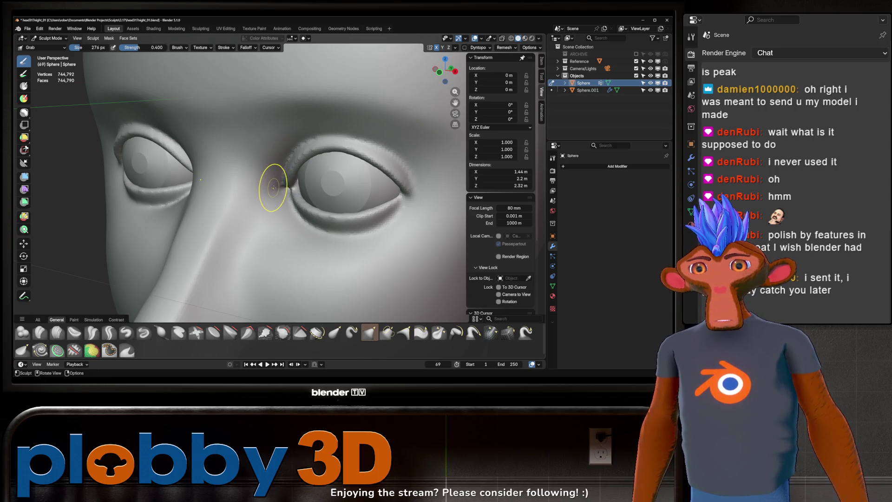
- Remesh the head at a 0.002 m voxel size and inspect it from front and three-quarter views
key("r")
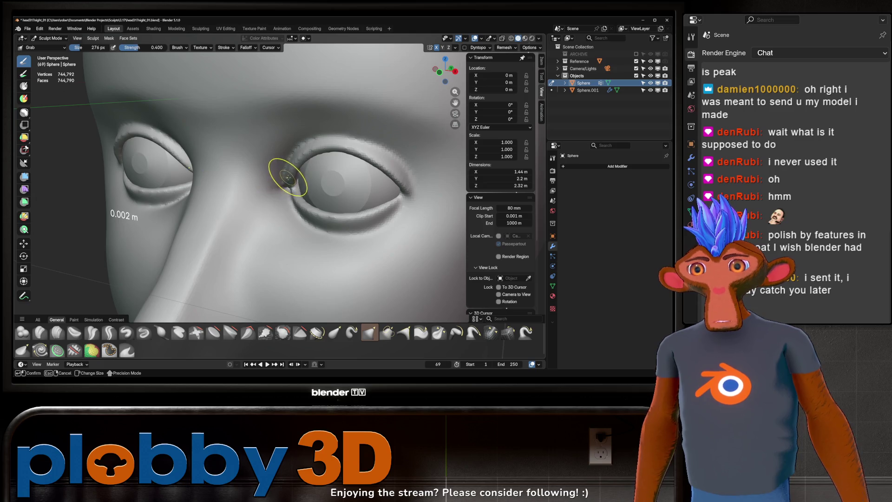
left_click(288, 179)
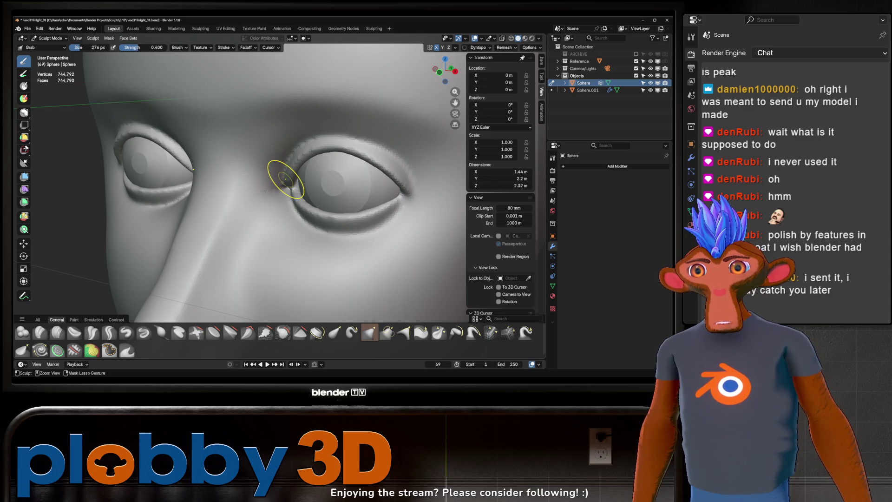
key("ctrl+r")
scroll(273, 174, "down", 5)
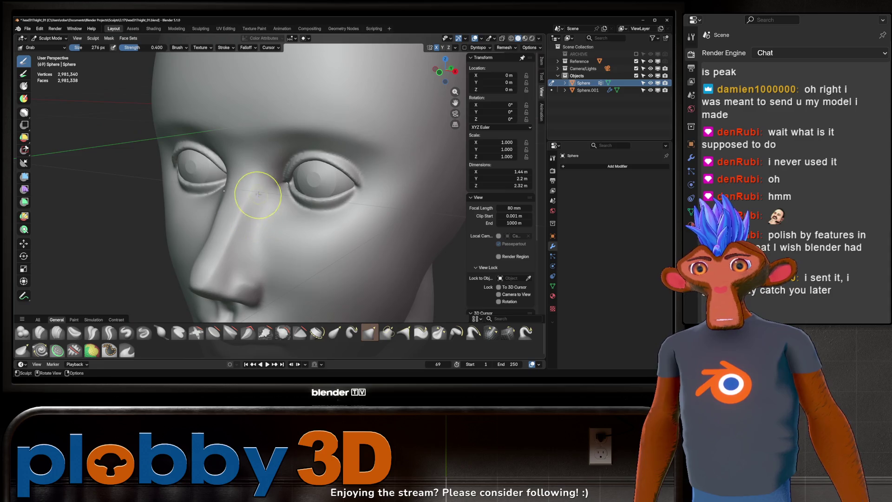
middle_click_drag(253, 193, 279, 185)
scroll(299, 179, "up", 8)
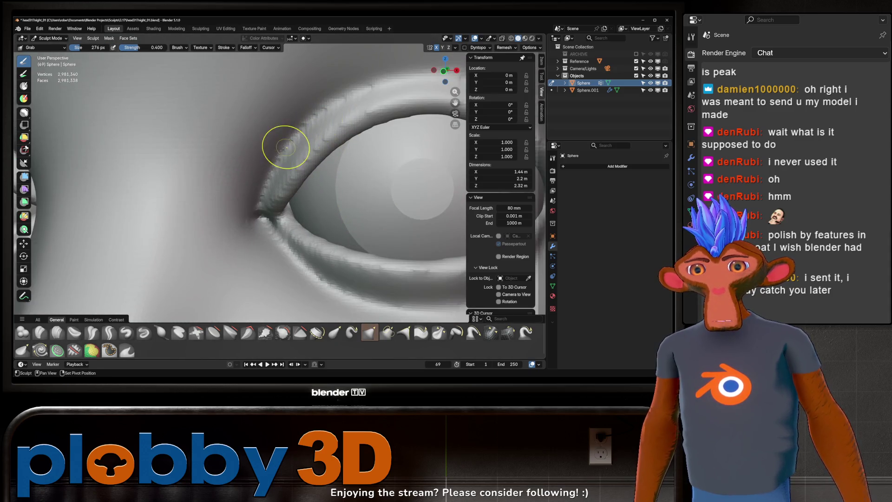
scroll(256, 194, "down", 4)
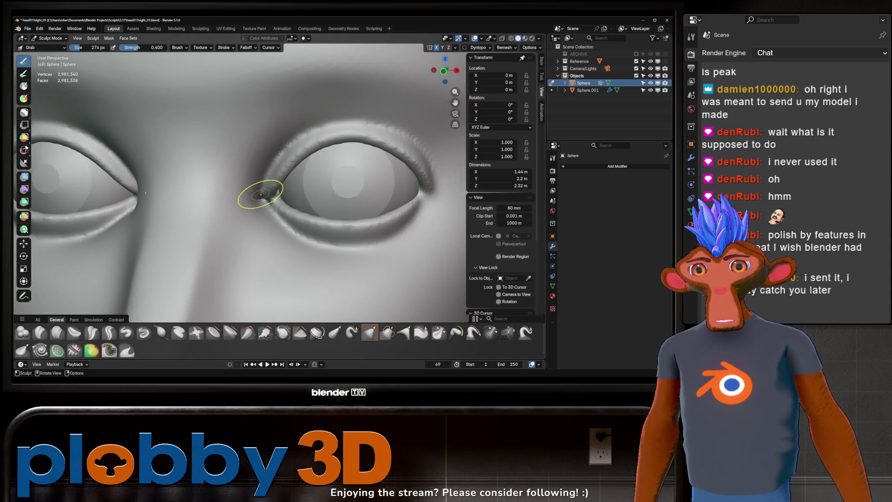
scroll(278, 164, "down", 4)
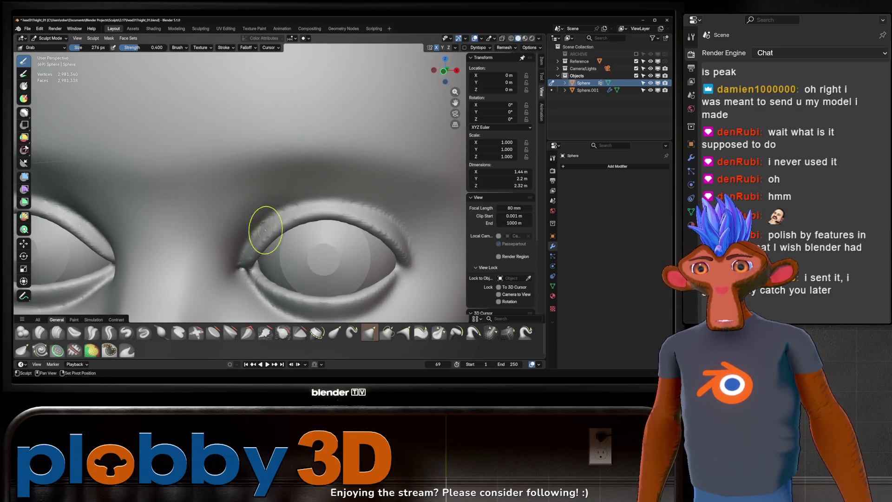
mouse_move(255, 199)
middle_mouse_down("shift")
mouse_move(268, 172)
mouse_move(286, 189)
mouse_move(269, 205)
middle_mouse_up("shift")
left_click_drag(269, 205, 264, 246)
mouse_move(264, 242)
middle_mouse_down()
mouse_move(308, 179)
mouse_move(294, 170)
mouse_move(320, 158)
mouse_move(295, 190)
middle_mouse_up()
scroll(320, 158, "down", 3)
- Remesh at 0.004 m voxel size and grab the inner eyelid corner into shape
key("ctrl+r")
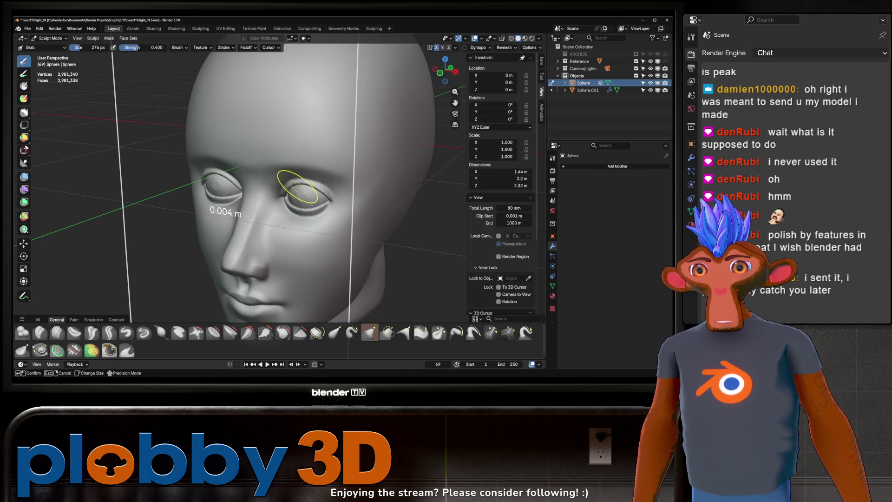
left_click(299, 188)
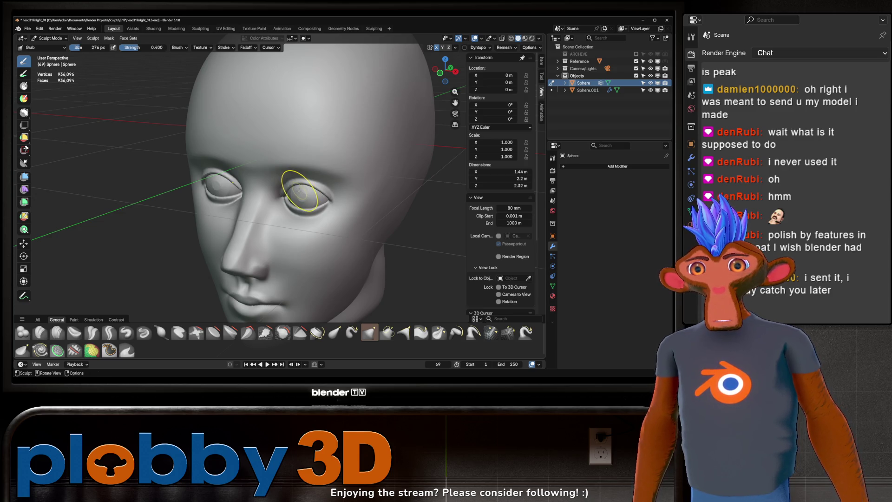
mouse_move(279, 191)
middle_mouse_down()
mouse_move(259, 189)
mouse_move(280, 170)
middle_mouse_up()
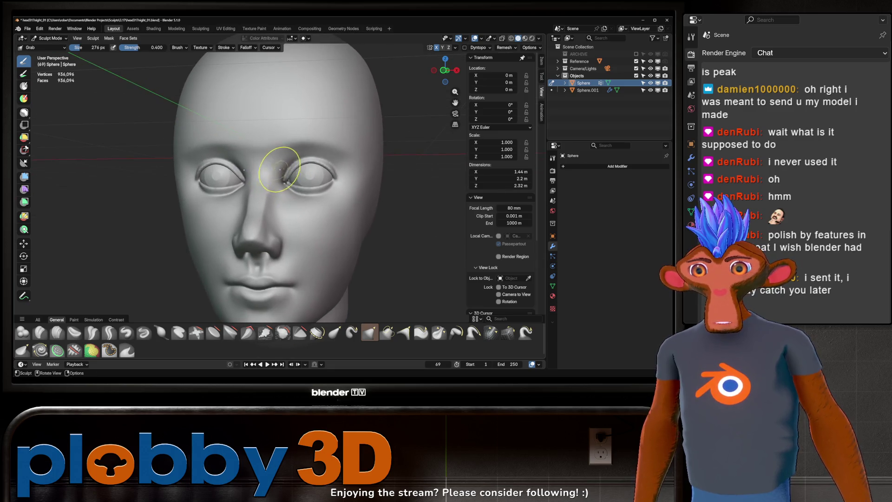
scroll(279, 170, "up", 5)
left_click_drag(302, 149, 305, 148)
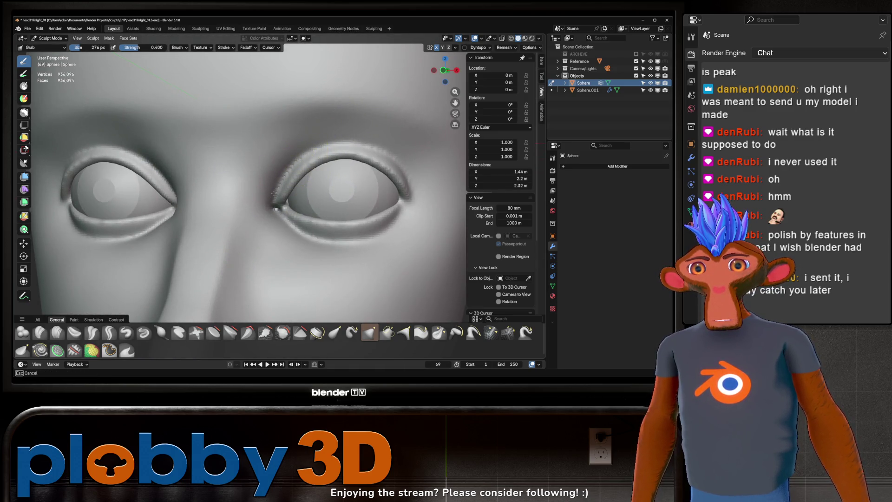
left_click_drag(276, 200, 279, 218)
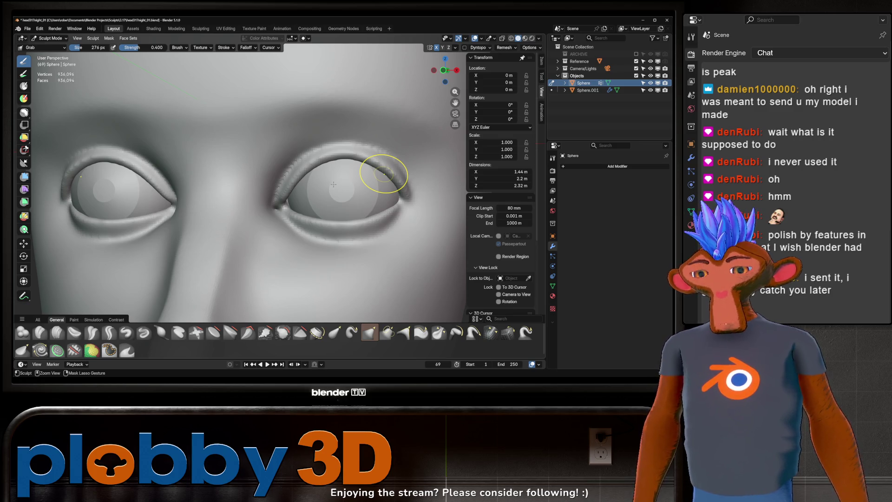
- Sharpen the inner eye corner crease with the Crease Sharp brush at 264 px radius
scroll(284, 193, "up", 3)
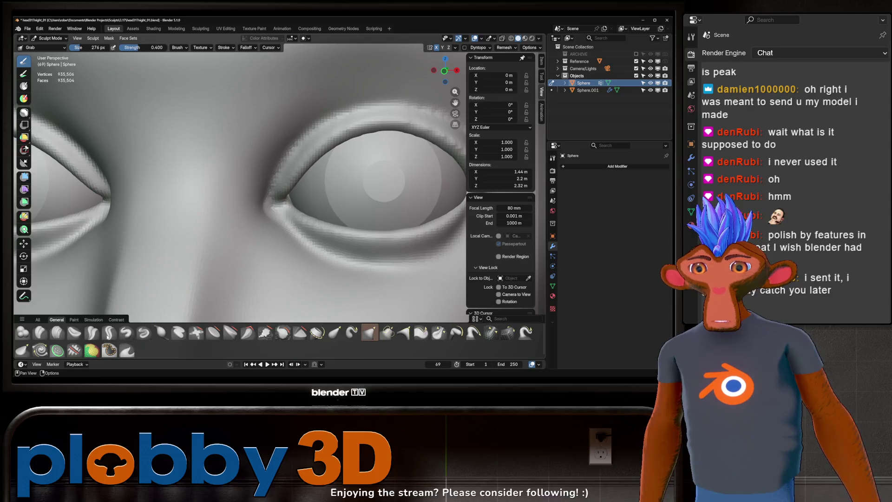
key("shift+c")
key("f")
left_click(261, 209)
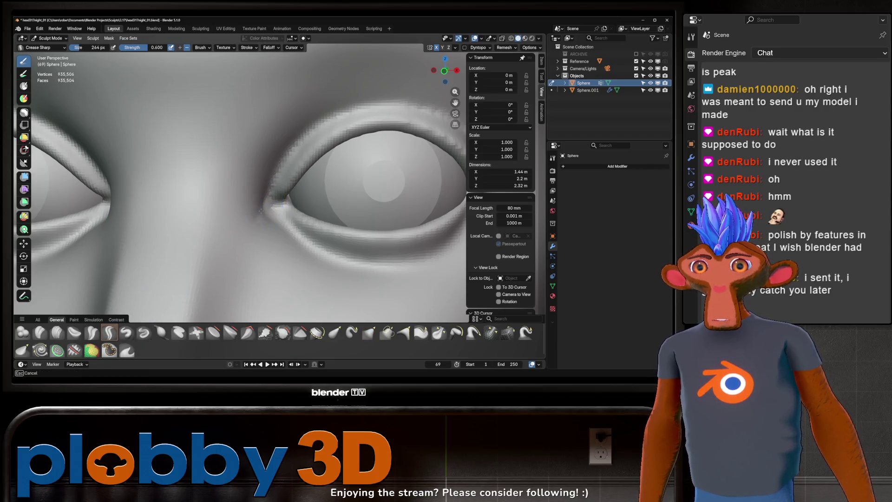
scroll(265, 238, "down", 4)
middle_click_drag(266, 238, 266, 202)
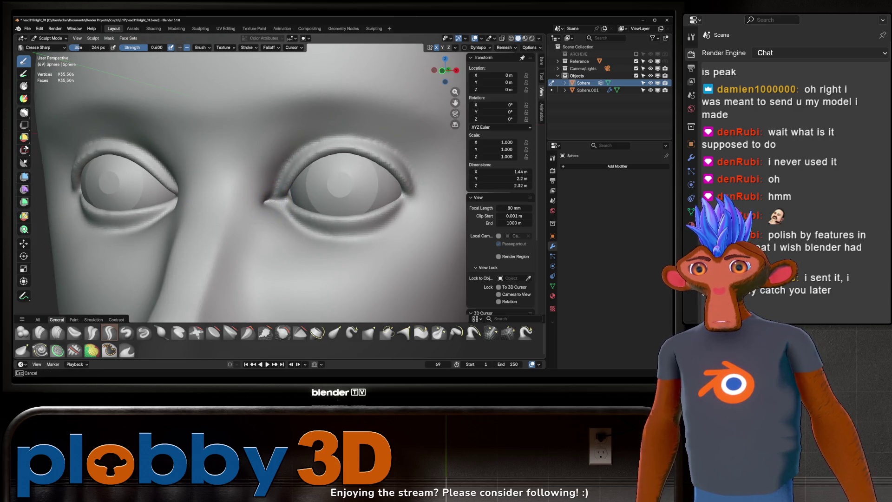
middle_click_drag(269, 203, 251, 200)
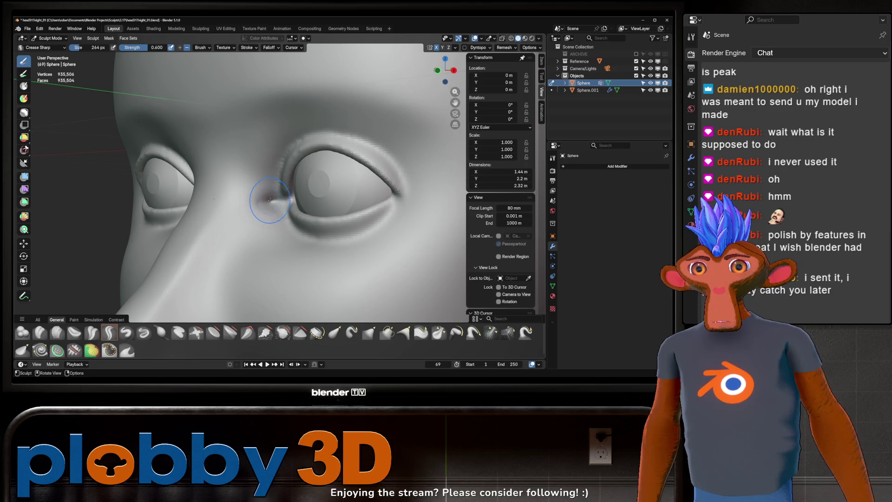
left_click_drag(251, 199, 273, 196)
middle_click_drag(272, 197, 290, 186)
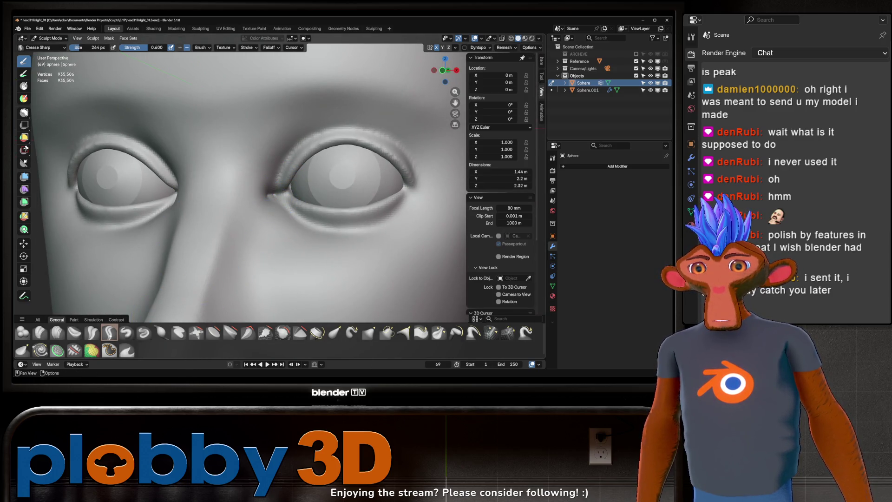
- Sculpt the inner corners of both eyes with the mirrored Draw brush
left_click(126, 332)
middle_click_drag(274, 200, 274, 200)
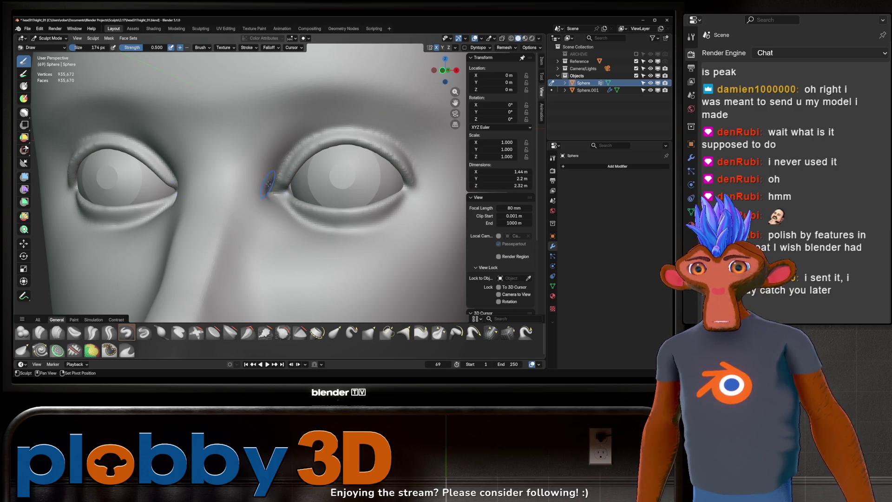
middle_click_drag(267, 191, 278, 222, "ctrl")
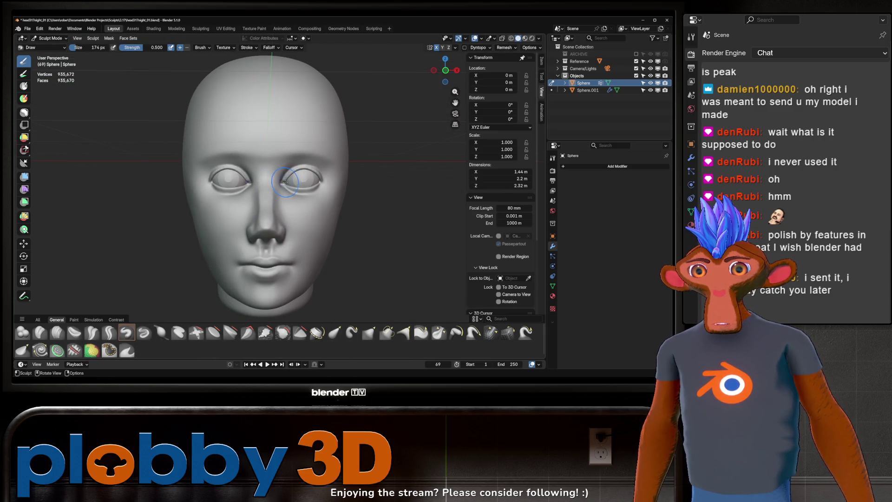
mouse_move(324, 171)
middle_mouse_down()
mouse_move(315, 175)
mouse_move(352, 146)
middle_mouse_up()
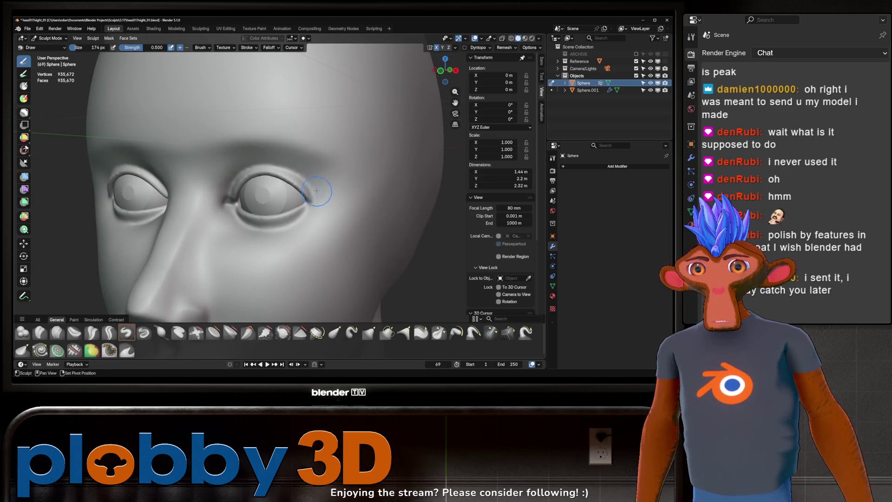
mouse_move(280, 162)
middle_mouse_down("ctrl")
mouse_move(276, 203)
mouse_move(281, 190)
middle_mouse_up("ctrl")
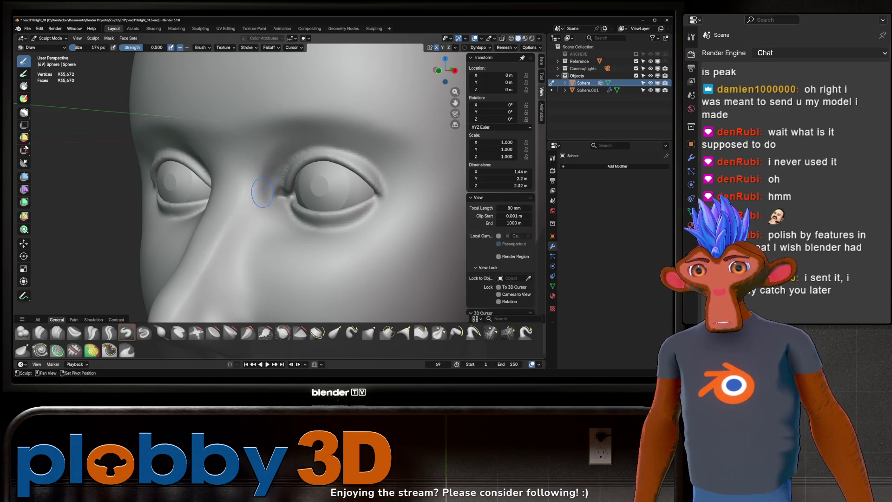
mouse_move(259, 195)
middle_mouse_down()
mouse_move(291, 190)
mouse_move(290, 167)
mouse_move(292, 185)
middle_mouse_up()
scroll(274, 203, "down", 6)
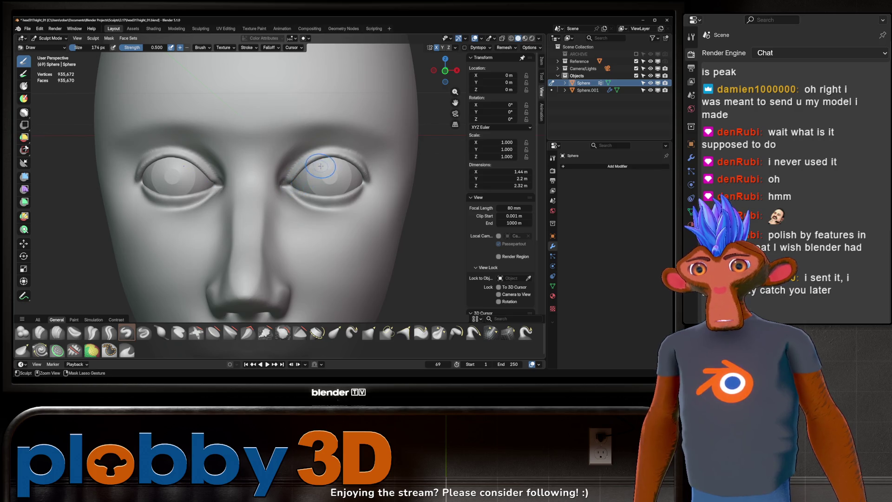
mouse_move(305, 172)
left_mouse_down()
mouse_move(286, 163)
mouse_move(308, 174)
left_mouse_up()
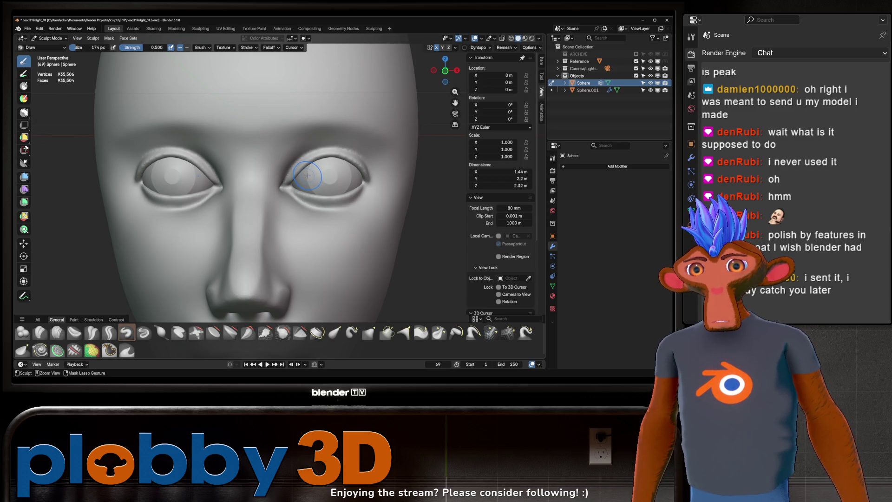
- Zoom in on the inner eye corner, collapse the asset shelf, and select Crease Sharp
middle_click_drag(294, 183, 289, 214, "ctrl")
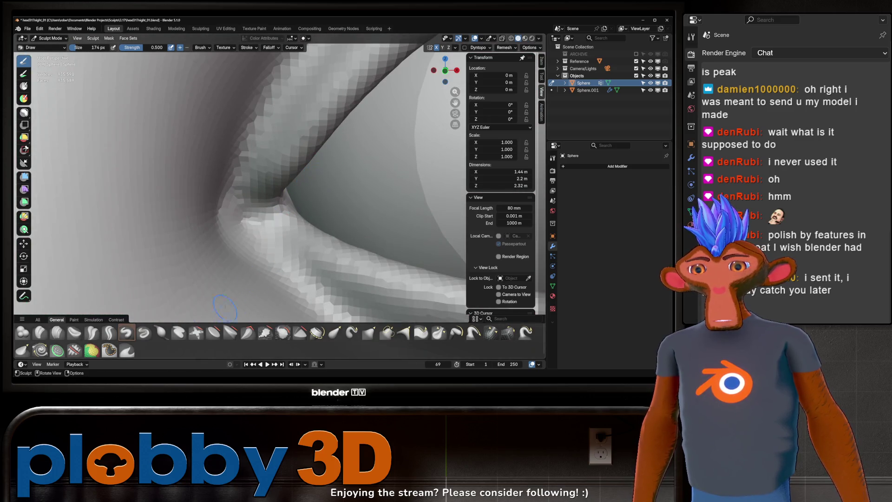
left_click_drag(228, 316, 230, 333)
left_click(110, 350)
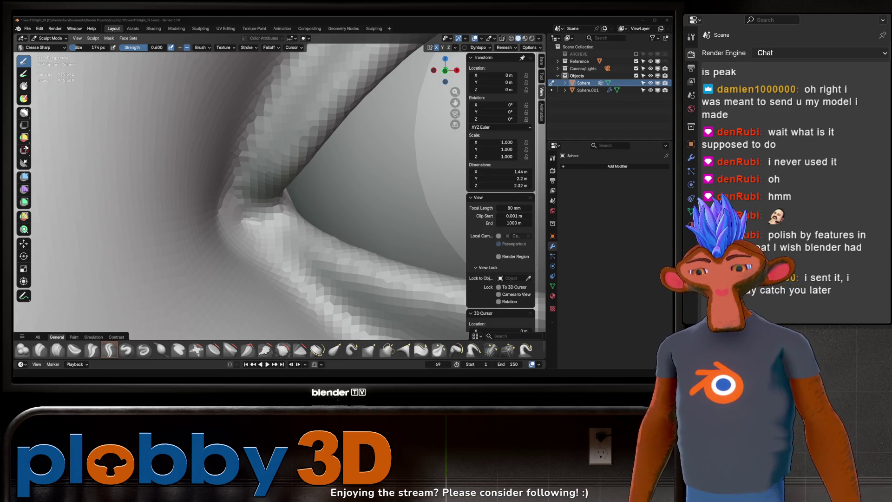
- Pull the inner eye corner into a point with a 434 px Grab brush, then enter Object Mode
scroll(212, 209, "down", 8)
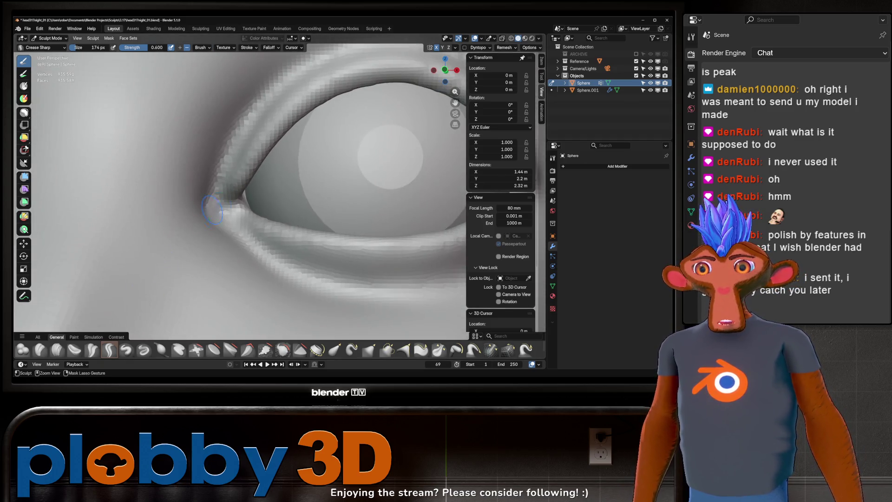
key("f")
left_click(272, 189)
key("g")
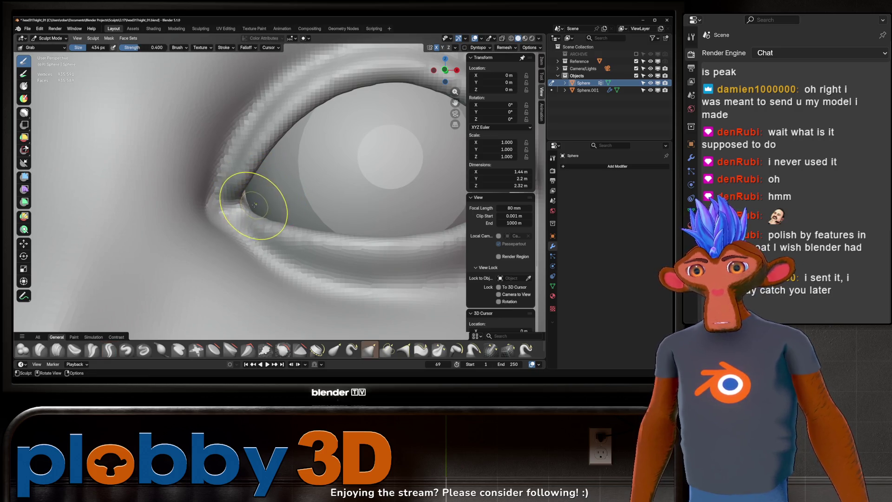
mouse_move(235, 206)
left_mouse_down()
mouse_move(239, 195)
mouse_move(231, 199)
mouse_move(243, 207)
left_mouse_up()
mouse_move(243, 207)
middle_mouse_down()
mouse_move(259, 229)
mouse_move(265, 198)
mouse_move(224, 225)
mouse_move(223, 205)
middle_mouse_up()
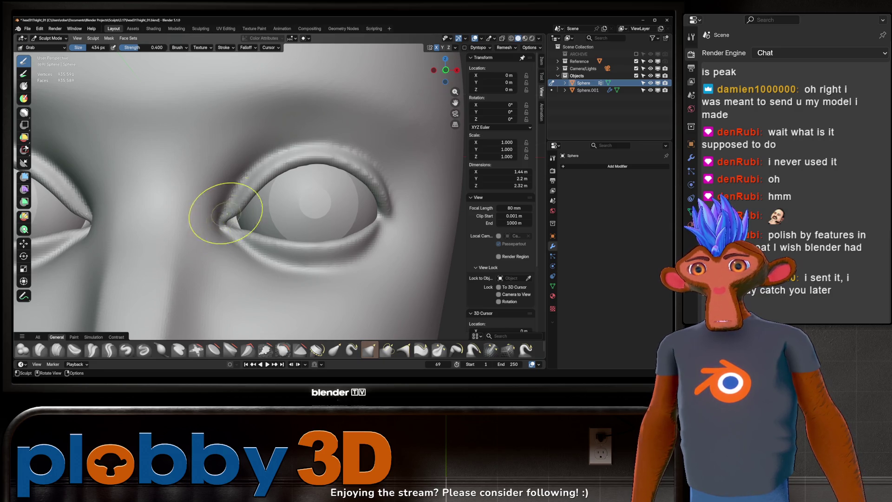
scroll(249, 169, "down", 5)
scroll(253, 223, "up", 5)
scroll(279, 176, "up", 5)
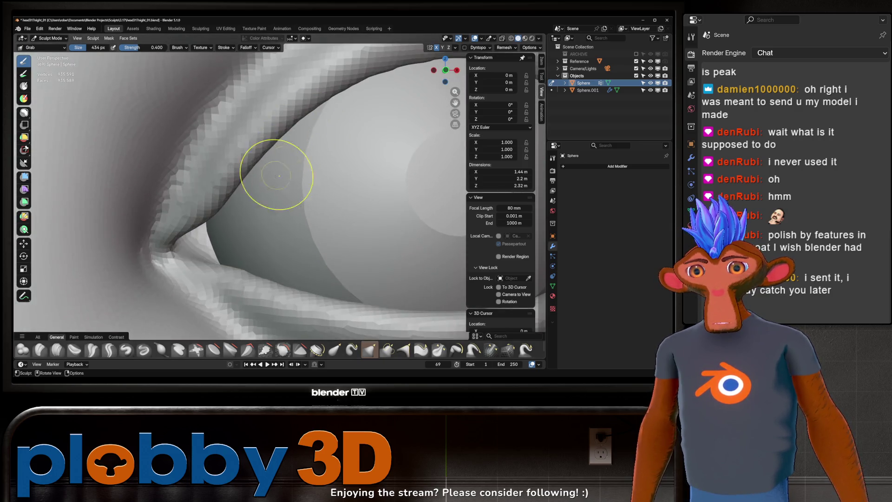
middle_click_drag(279, 176, 255, 209)
key("ctrl+Tab")
- Add a tiny cube and move it along Y to sit beside the eye
scroll(186, 213, "down", 8)
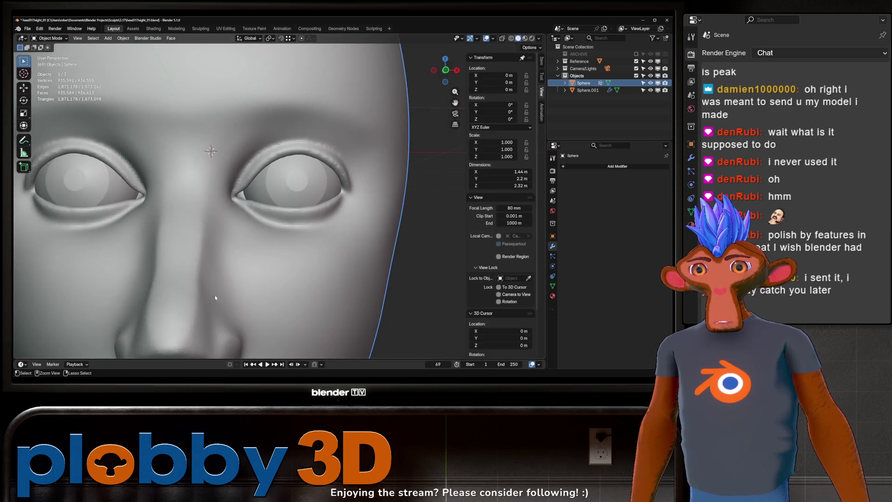
key("shift+a")
mouse_move(228, 195)
left_click(292, 206)
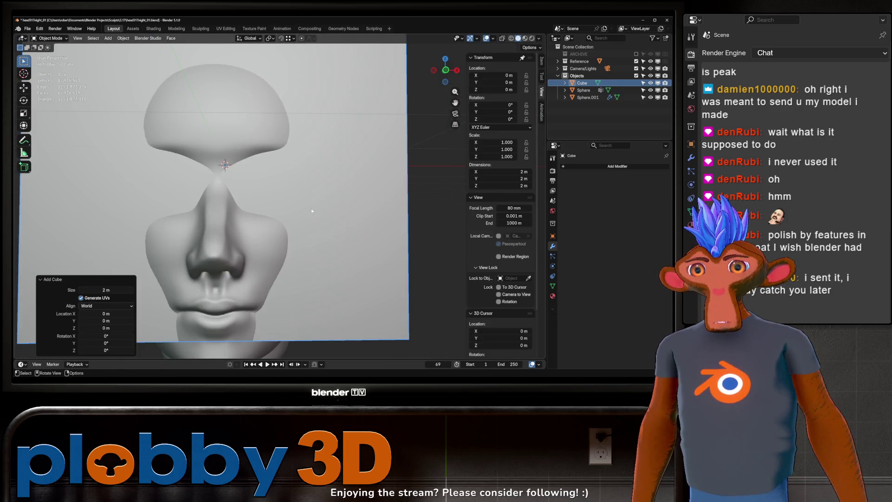
key("s")
left_click(228, 178)
middle_click_drag(227, 179, 274, 191)
key("g")
left_click(181, 230)
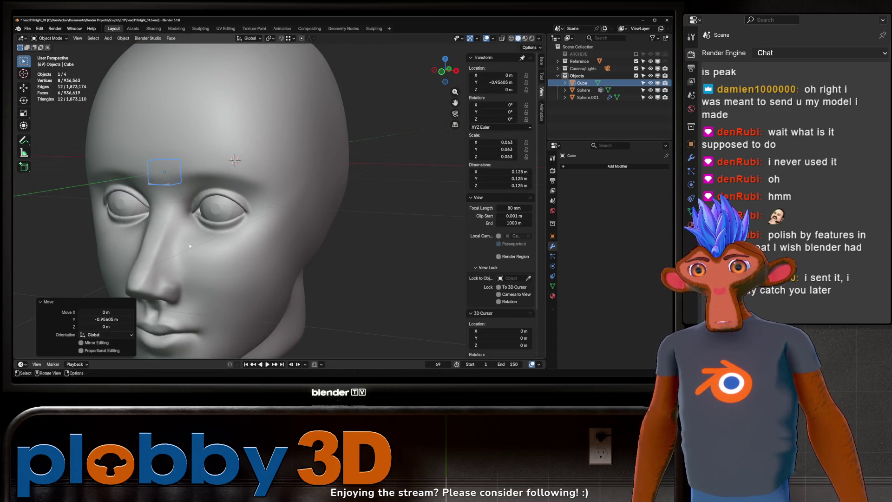
key("g")
key("y")
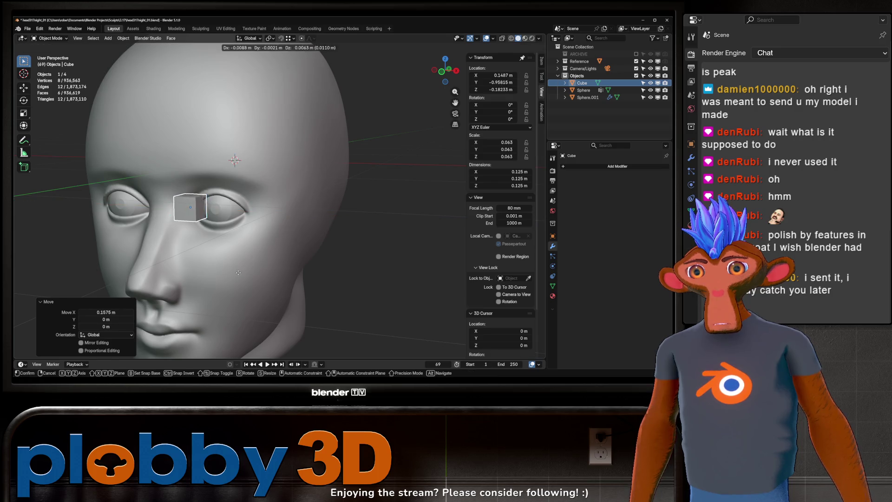
left_click(246, 264)
- Apply the cube's rotation and scale, scale it to 0.620, and adjust its Y depth
middle_click_drag(191, 236, 223, 232)
scroll(224, 233, "up", 3)
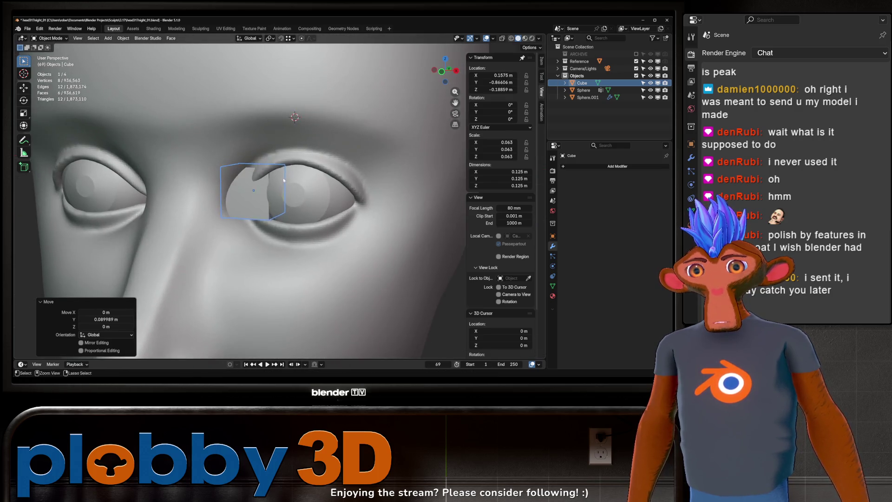
key("ctrl+a")
left_click(260, 185)
key("s")
left_click(298, 200)
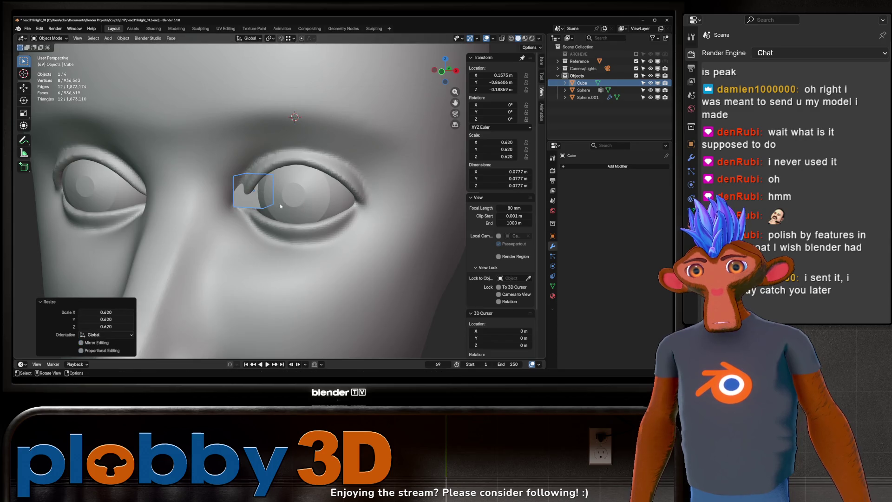
key("g")
key("y")
left_click(290, 202)
key("g")
key("y")
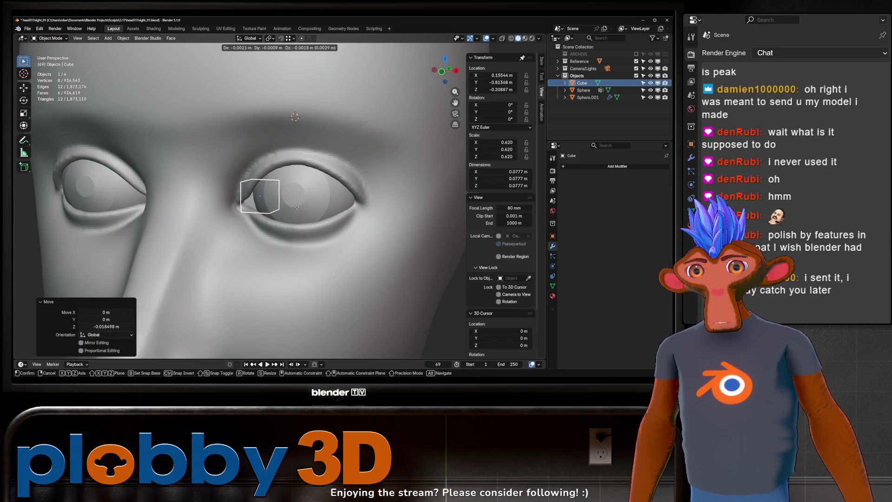
left_click(298, 208)
- Add a level-1 Subdivision and place the cube in the eye corner. Apply its scale and subdivision
key("ctrl+1")
mouse_move(299, 208)
middle_mouse_down()
mouse_move(259, 198)
mouse_move(281, 226)
mouse_move(269, 208)
middle_mouse_up()
key("g")
left_click(251, 211)
scroll(269, 207, "up", 5)
key("ctrl+a")
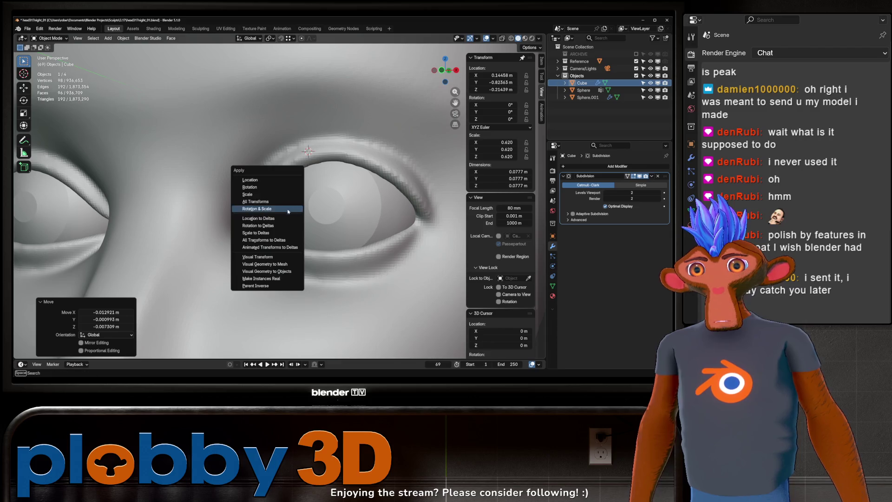
left_click(288, 210)
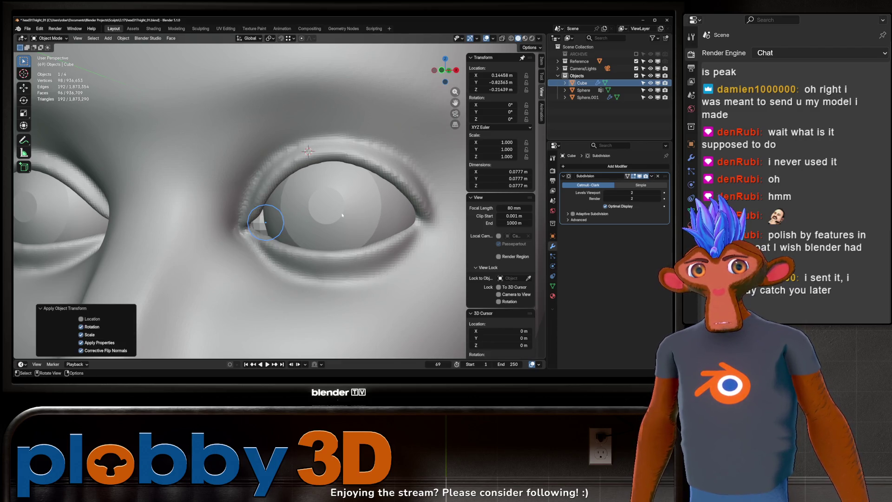
key("ctrl+a")
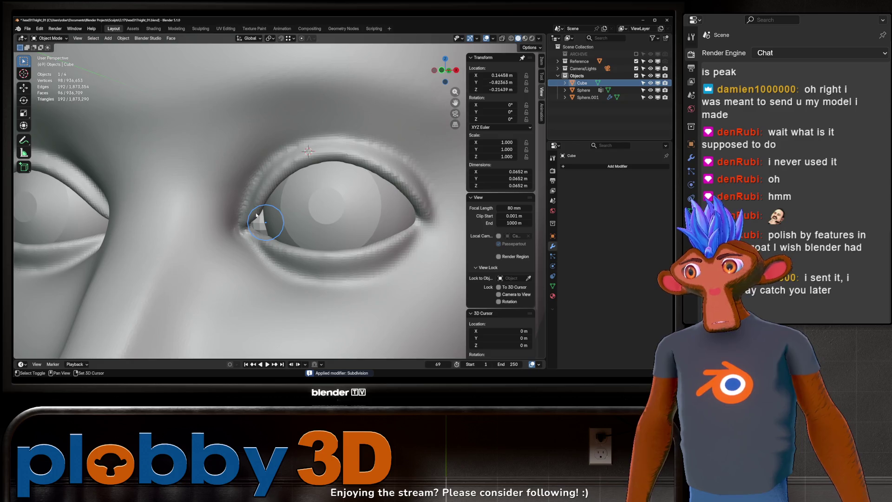
mouse_move(256, 214)
middle_mouse_down()
mouse_move(279, 225)
mouse_move(253, 221)
mouse_move(255, 235)
mouse_move(275, 205)
middle_mouse_up()
key("ctrl+Tab")
- Sculpt the eye-corner cube, then return to Object Mode and add a level-2 Subdivision
left_click(279, 269)
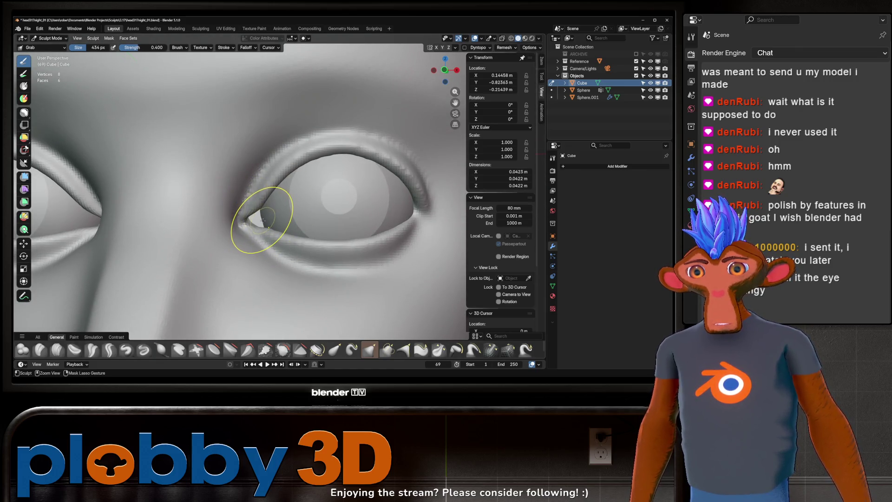
key("ctrl+Tab")
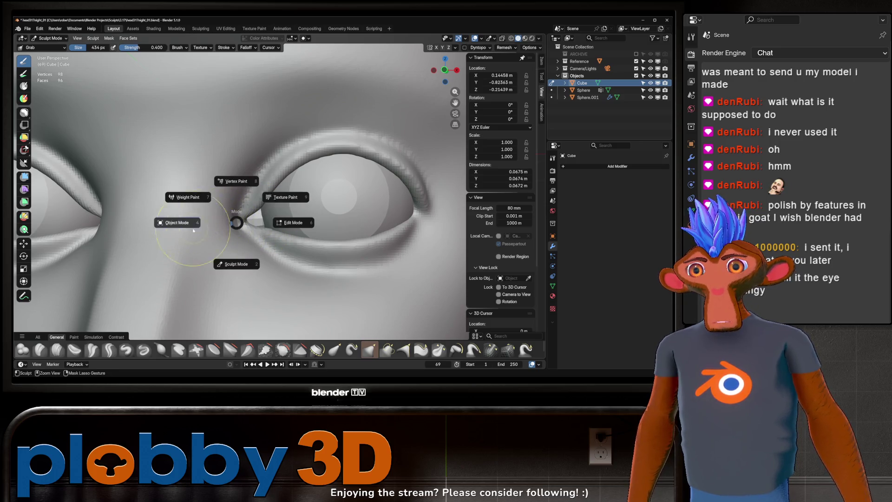
left_click(193, 230)
key("ctrl+2")
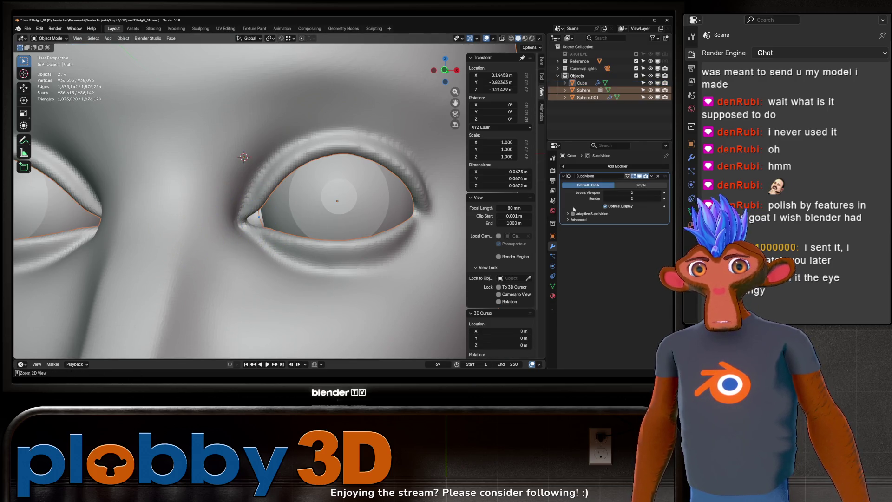
- Reselect the eye-corner cube and apply its Subdivision, zooming out to show the whole face
left_click(266, 229)
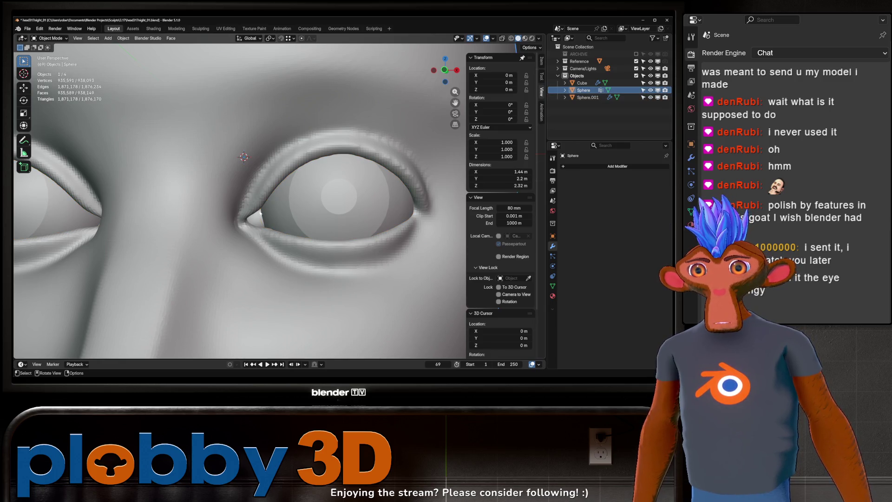
left_click(259, 216)
key("ctrl+a")
scroll(279, 300, "down", 3)
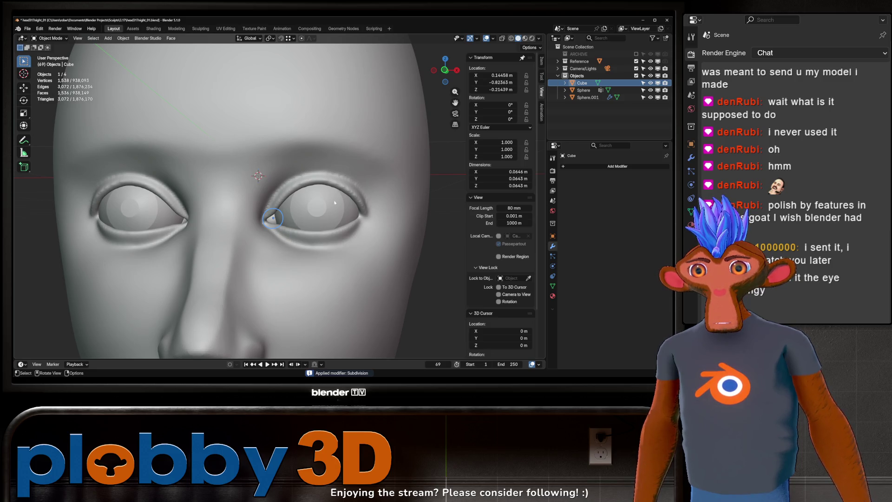
scroll(335, 203, "down", 3)
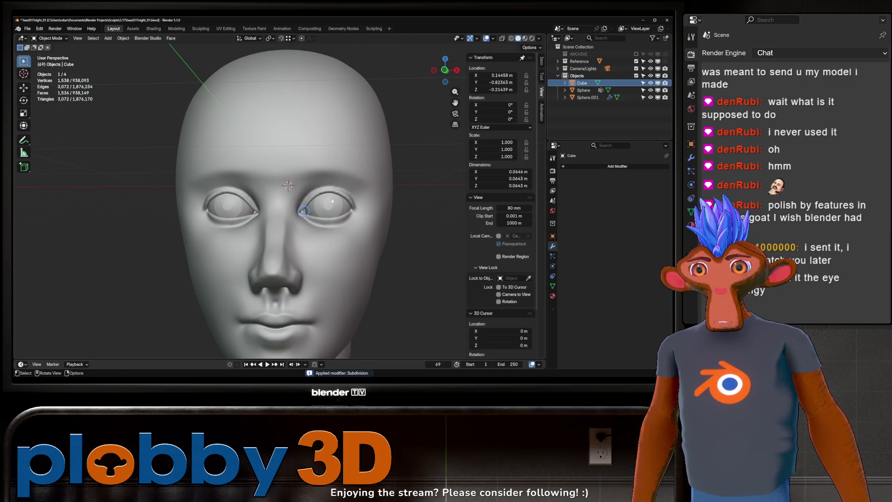
middle_click_drag(332, 201, 340, 211)
- Add a Mirror modifier to the cube using the head Sphere as mirror object
left_click(606, 167)
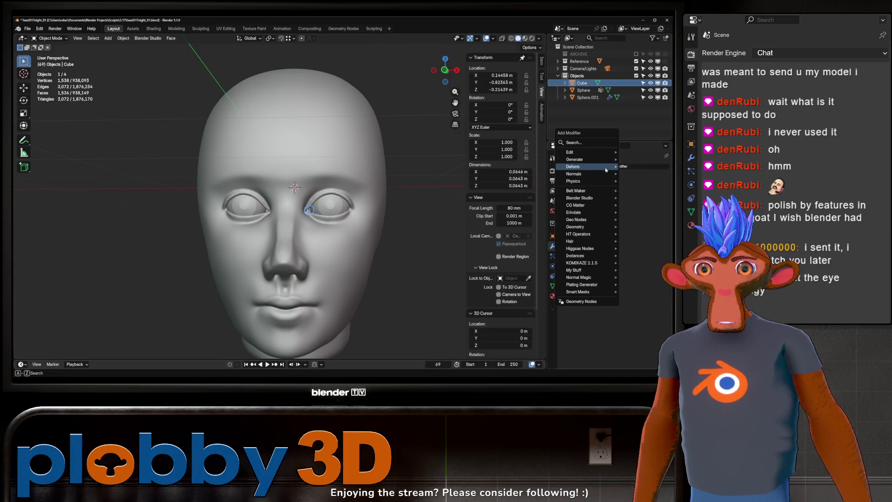
mouse_move(579, 159)
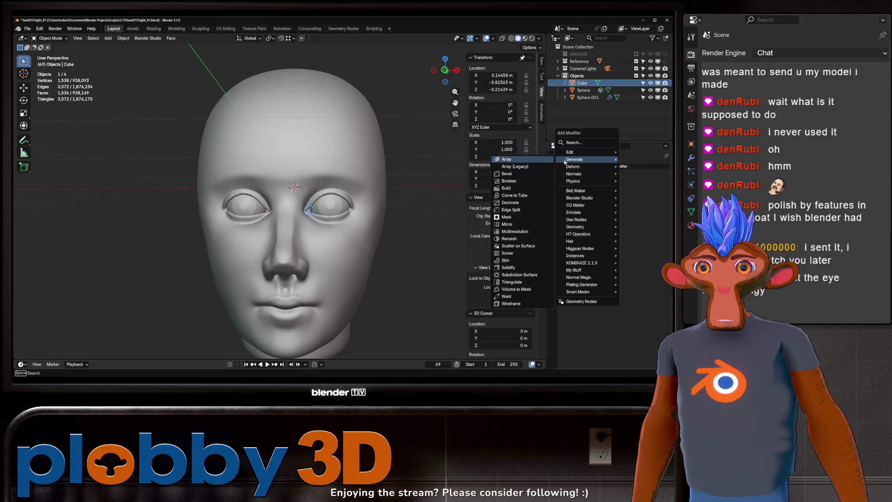
double_click(507, 224)
key("Return")
left_click(658, 208)
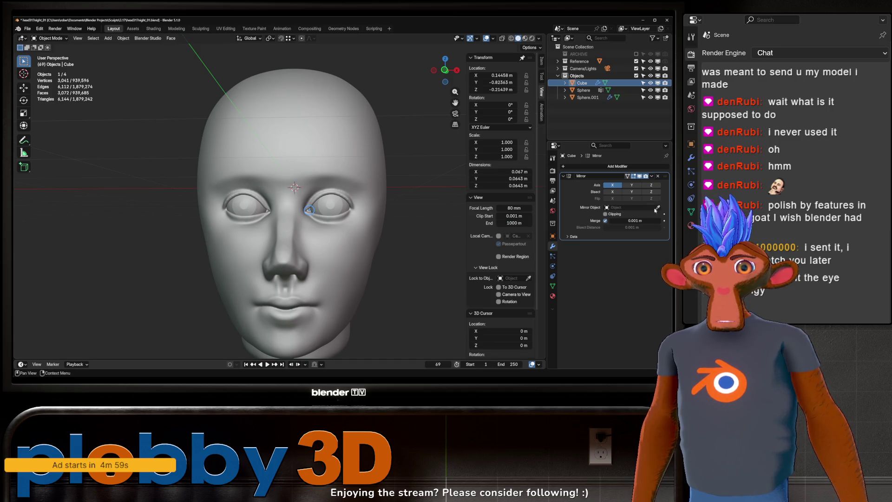
left_click(355, 144)
left_click(388, 169)
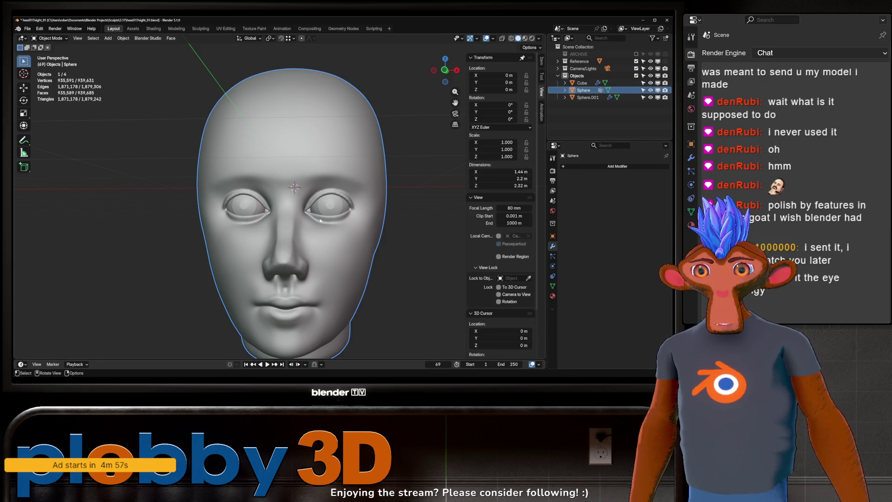
- Move the mirrored cube pieces into both inner eye corners
mouse_move(321, 221)
middle_mouse_down("ctrl")
mouse_move(335, 188)
mouse_move(311, 204)
mouse_move(317, 197)
mouse_move(356, 194)
middle_mouse_up("ctrl")
left_click(306, 208)
left_click(305, 208)
key("g")
key("y")
left_click(353, 191)
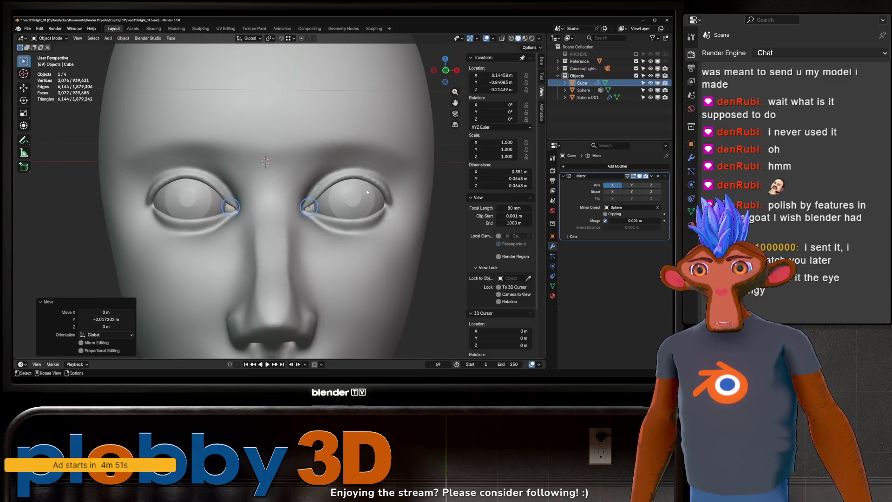
key("g")
key("y")
key("shift+z")
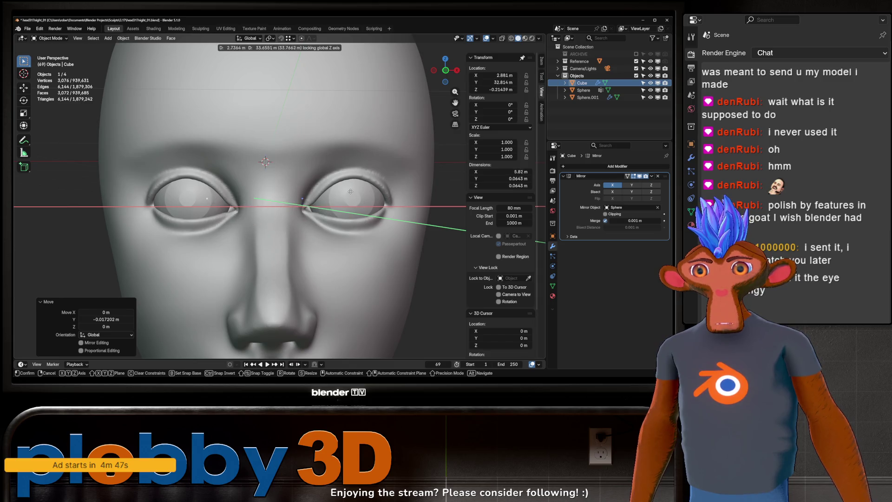
left_click(360, 213)
middle_click_drag(349, 205, 325, 208)
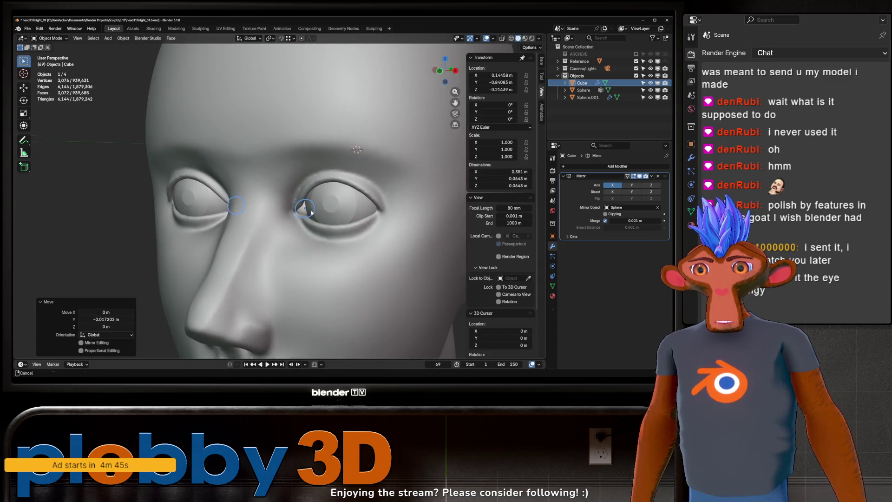
scroll(314, 210, "up", 4)
left_click(313, 205)
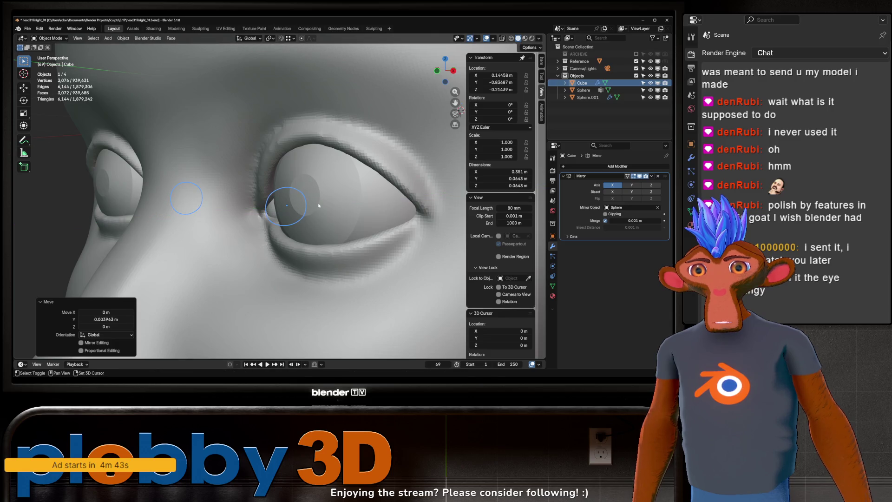
scroll(325, 209, "up", 2)
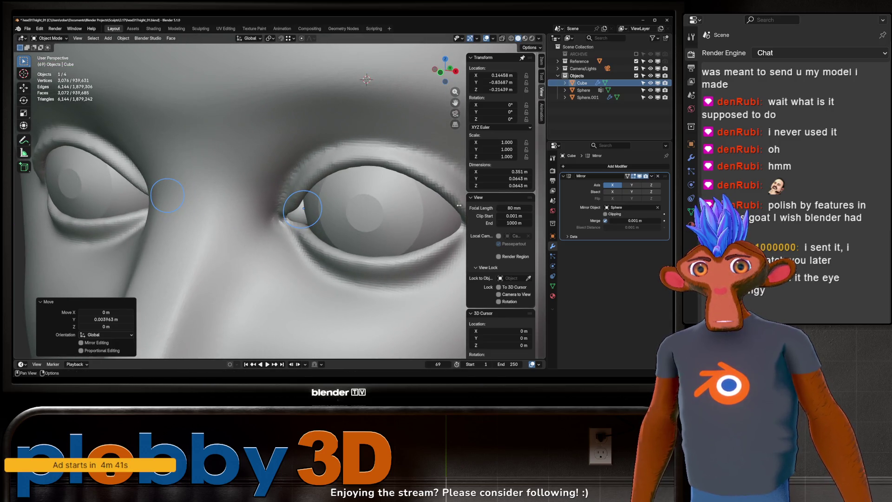
- Grab-sculpt the lid piece's inner eye corner, then return to Object Mode framing the head
key("ctrl+Tab")
left_click(299, 251)
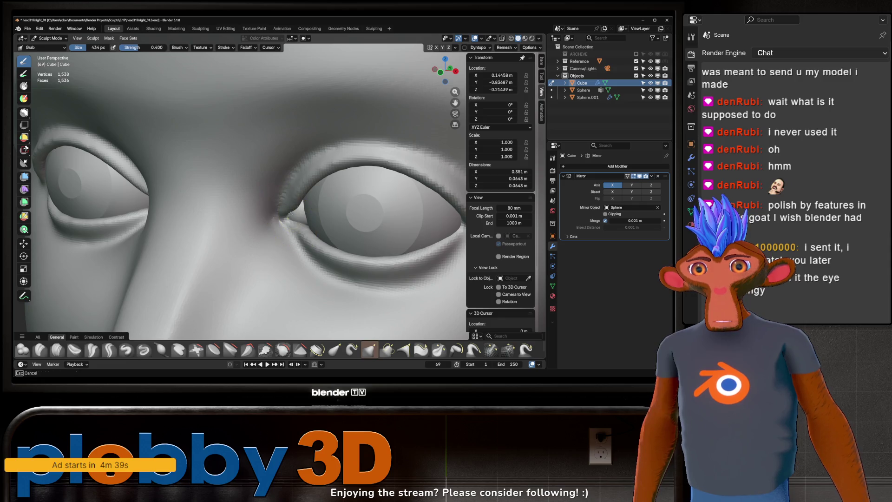
middle_click_drag(309, 199, 309, 215)
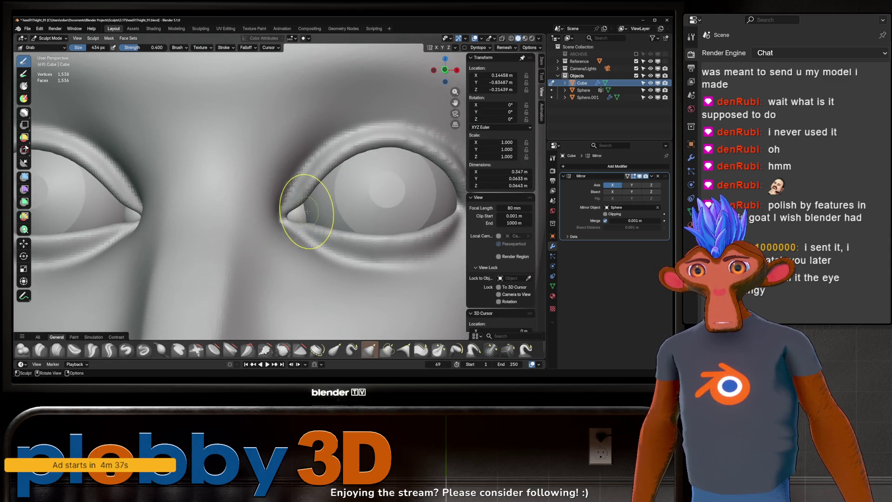
left_click_drag(307, 211, 304, 215)
mouse_move(306, 216)
middle_mouse_down()
mouse_move(289, 199)
mouse_move(363, 188)
middle_mouse_up()
scroll(305, 196, "down", 8)
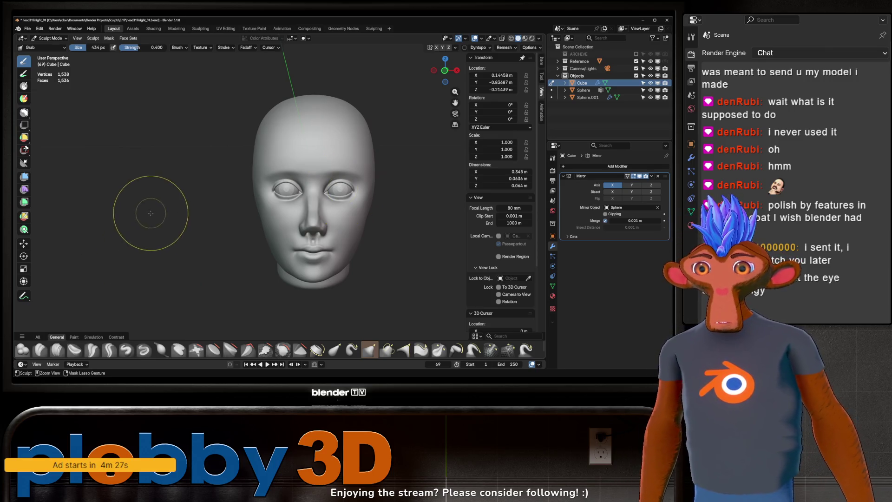
key("ctrl+Tab")
middle_click_drag(218, 225, 215, 197, "shift")
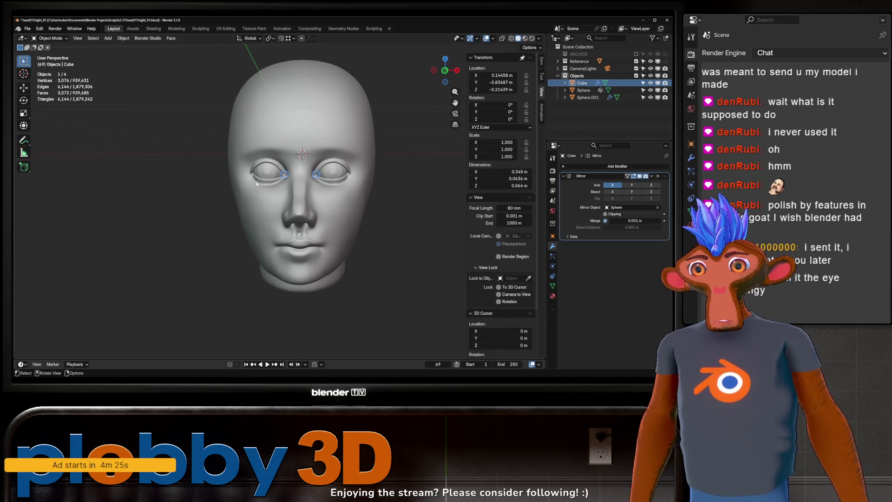
- Deselect the eyelid piece, select the head Sphere, and enter Sculpt Mode
scroll(238, 210, "up", 2)
left_click(385, 195)
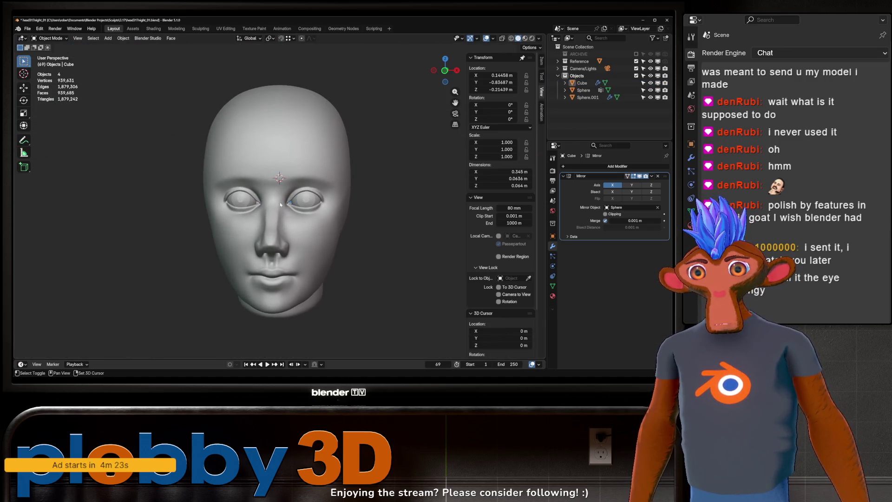
scroll(328, 169, "up", 3)
scroll(328, 168, "down", 2)
left_click(284, 189)
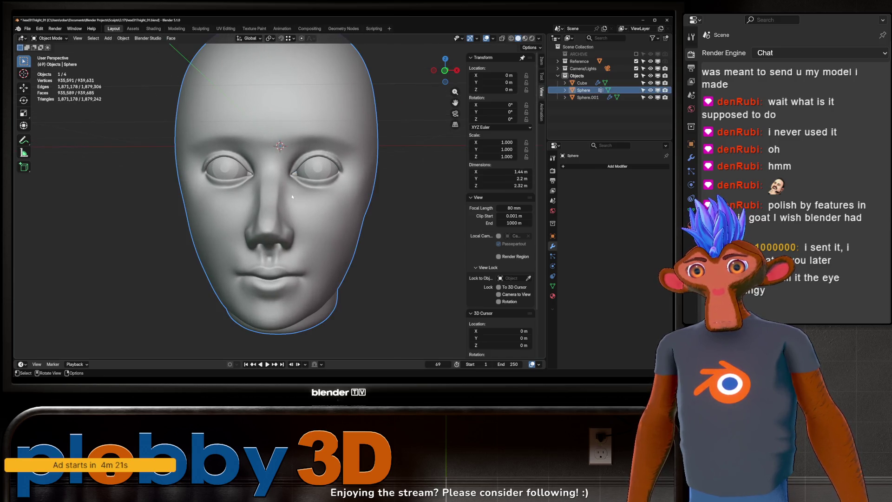
scroll(284, 189, "down", 1)
middle_click_drag(284, 189, 301, 186, "shift")
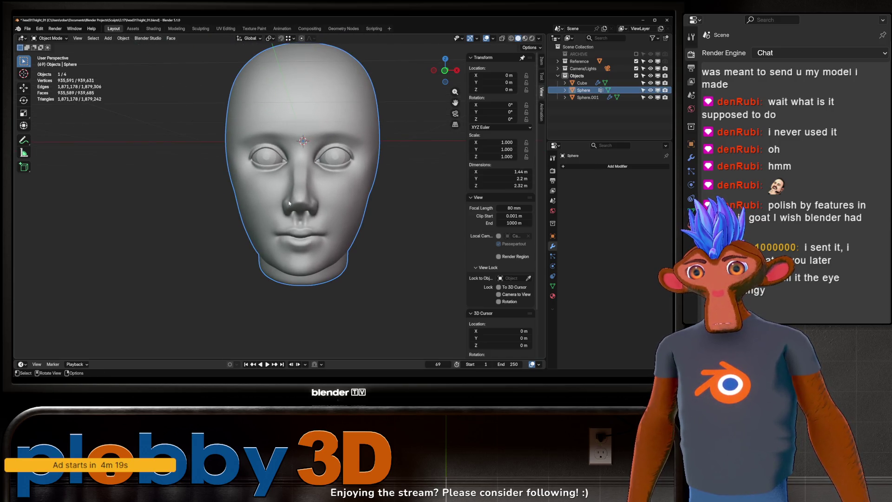
scroll(286, 193, "down", 3)
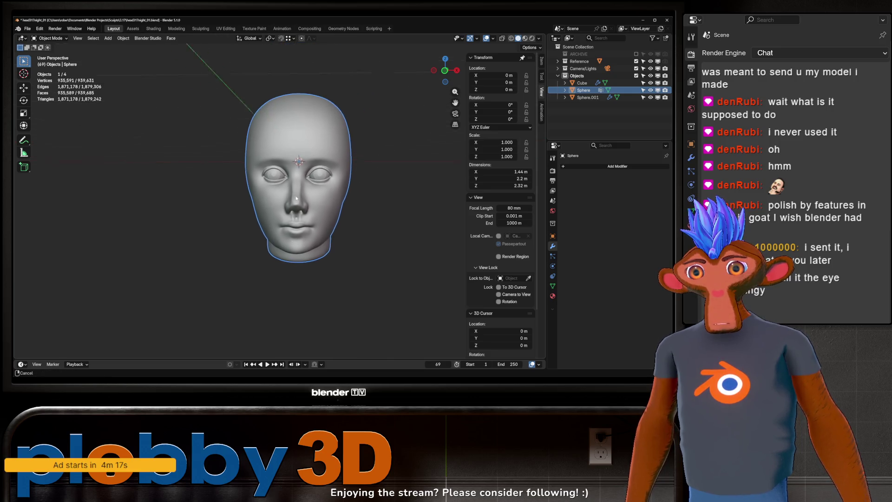
scroll(236, 237, "up", 3)
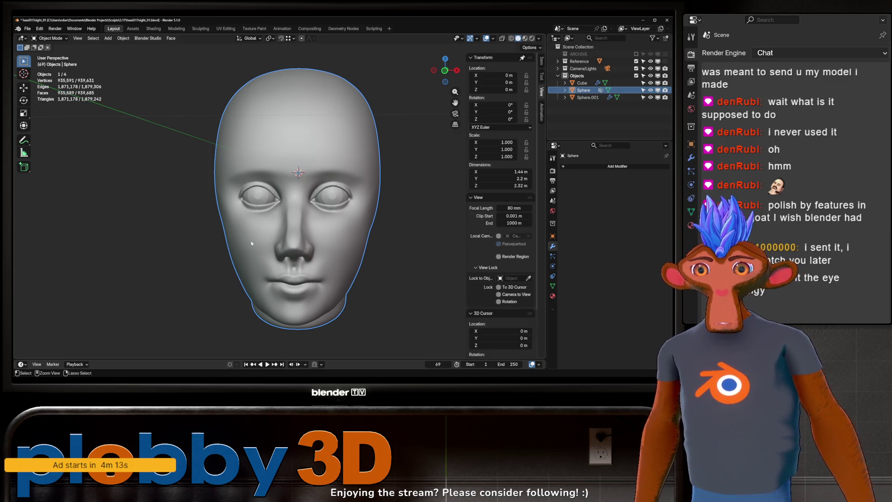
key("ctrl+Tab")
left_click(239, 230)
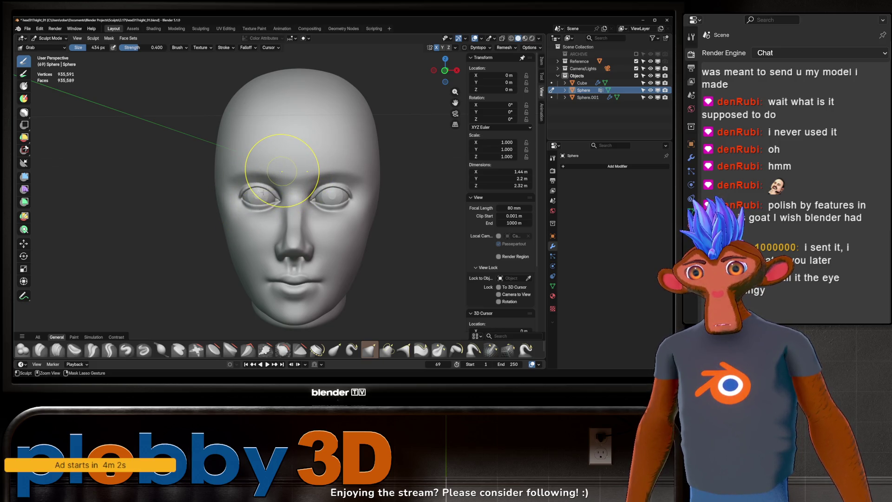
- Pick the Clay Strips brush and set its radius to 110 px
mouse_move(257, 194)
middle_mouse_down()
mouse_move(282, 184)
mouse_move(269, 194)
middle_mouse_up()
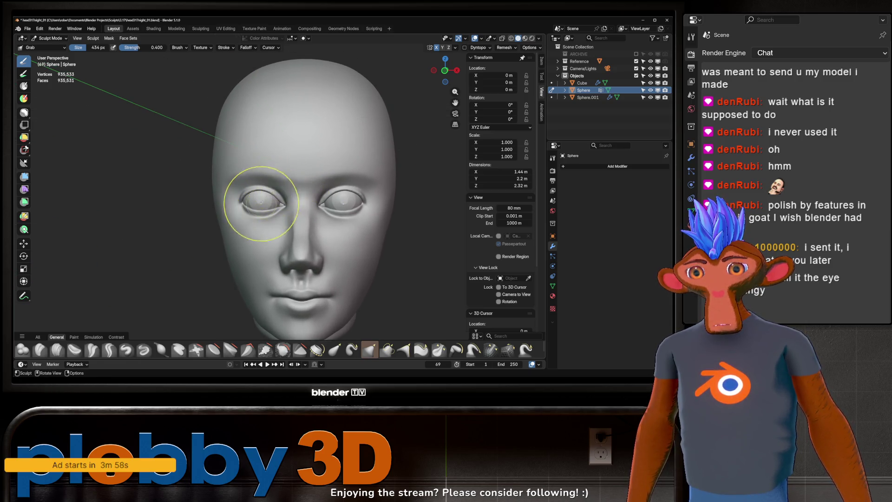
left_click(57, 350)
key("f")
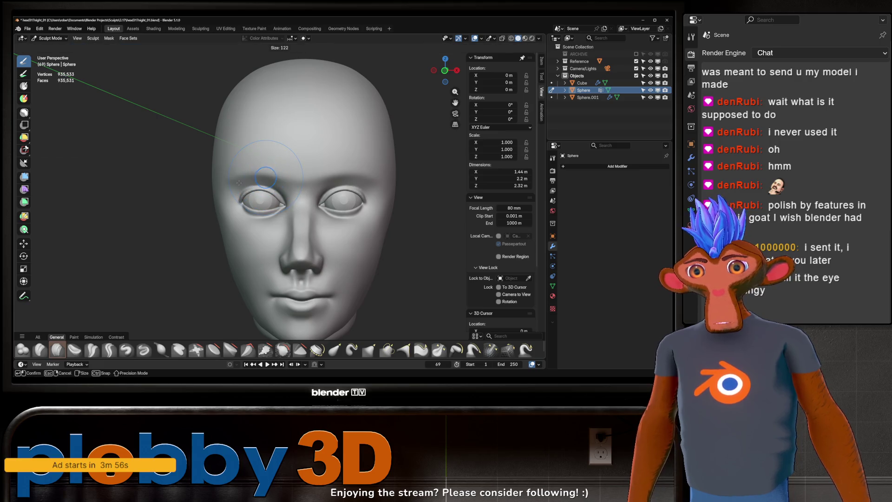
left_click(241, 182)
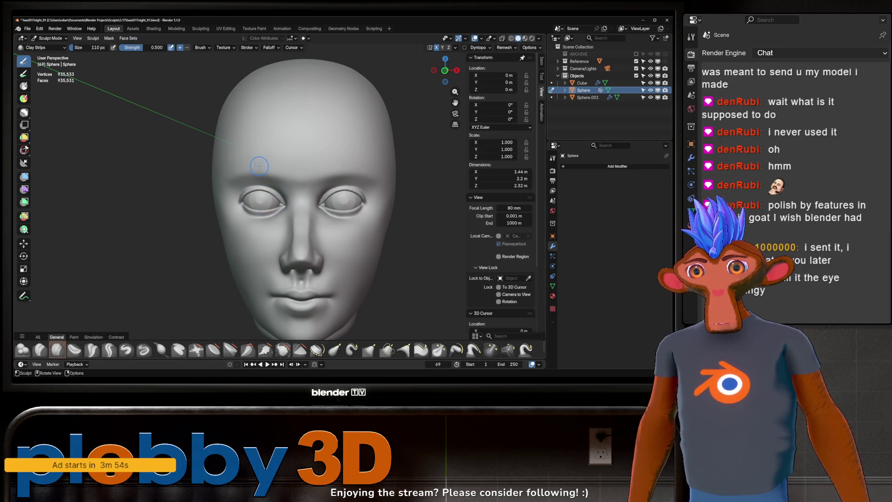
- Shrink the brush to 68 px and, in Front Orthographic, lay clay ridges along the left brow
key("f")
left_click(255, 170)
mouse_move(255, 169)
left_mouse_down()
mouse_move(259, 155)
mouse_move(264, 172)
mouse_move(259, 159)
mouse_move(274, 167)
mouse_move(264, 181)
mouse_move(223, 165)
mouse_move(275, 177)
left_mouse_up()
key("KP_1")
mouse_move(242, 169)
left_mouse_down()
mouse_move(279, 178)
mouse_move(281, 189)
left_mouse_up()
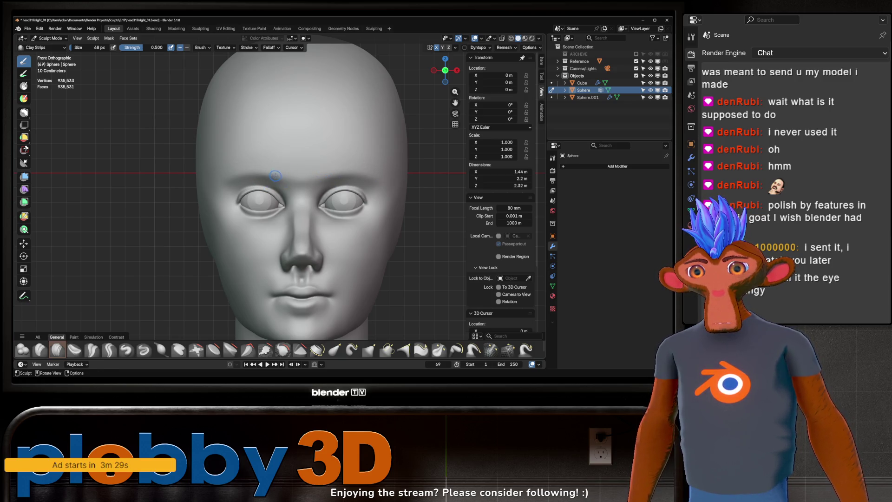
left_click_drag(275, 176, 275, 175)
mouse_move(226, 162)
left_mouse_down()
mouse_move(284, 181)
mouse_move(235, 166)
mouse_move(278, 178)
left_mouse_up()
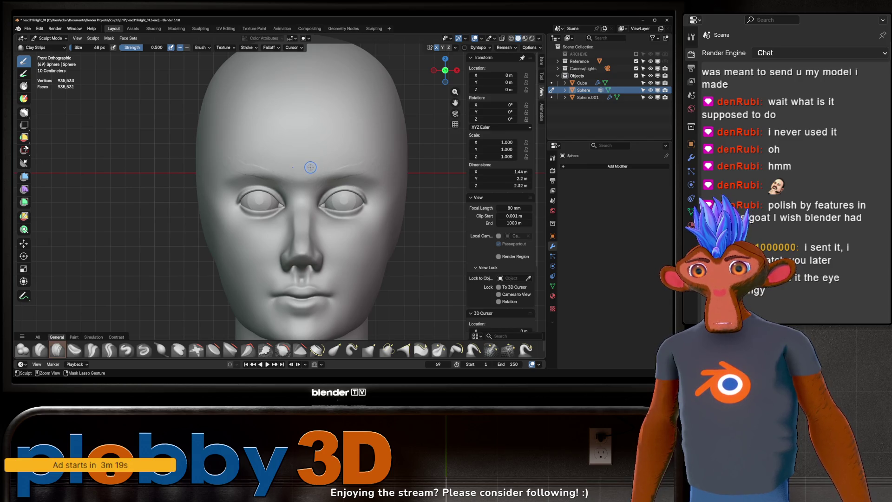
- Add more brow volume, then broaden it with a 164 px brush stroke
scroll(293, 169, "down", 2)
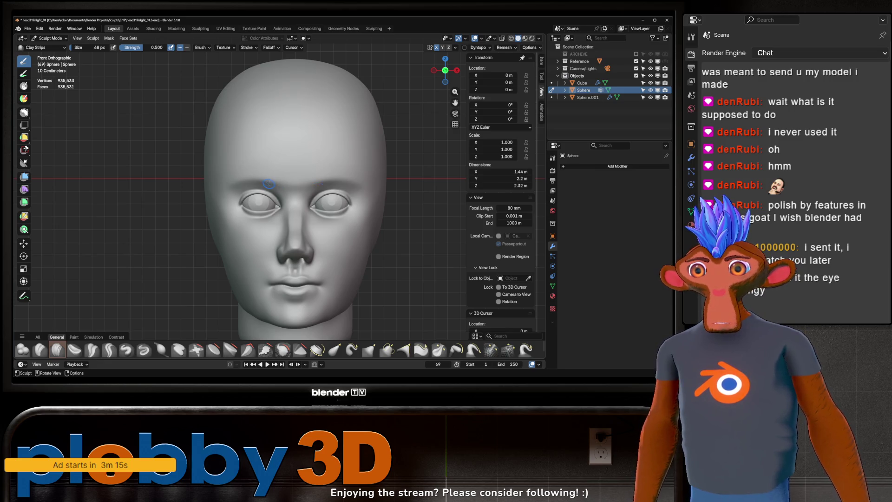
left_click_drag(281, 183, 232, 175)
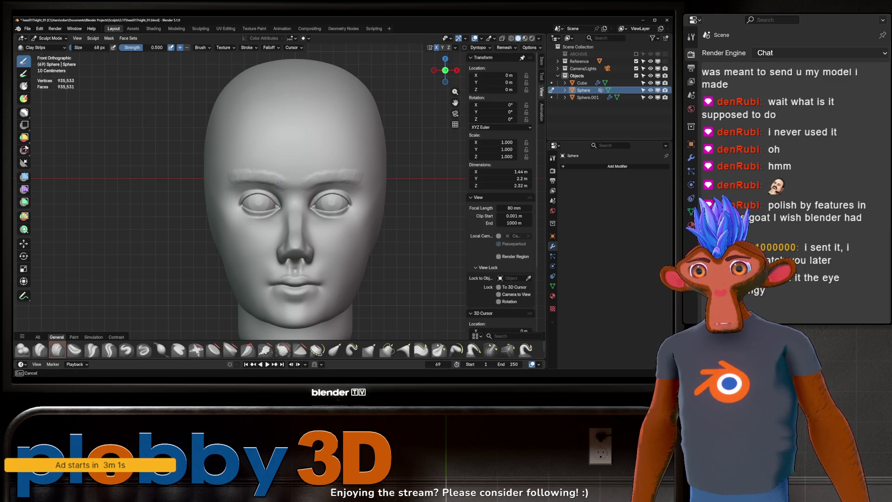
key("f")
left_click(277, 177)
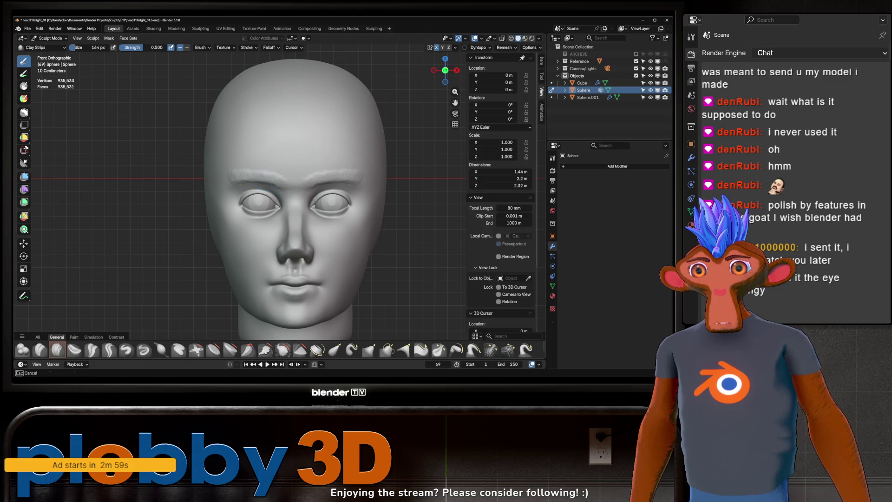
left_click_drag(277, 178, 281, 154)
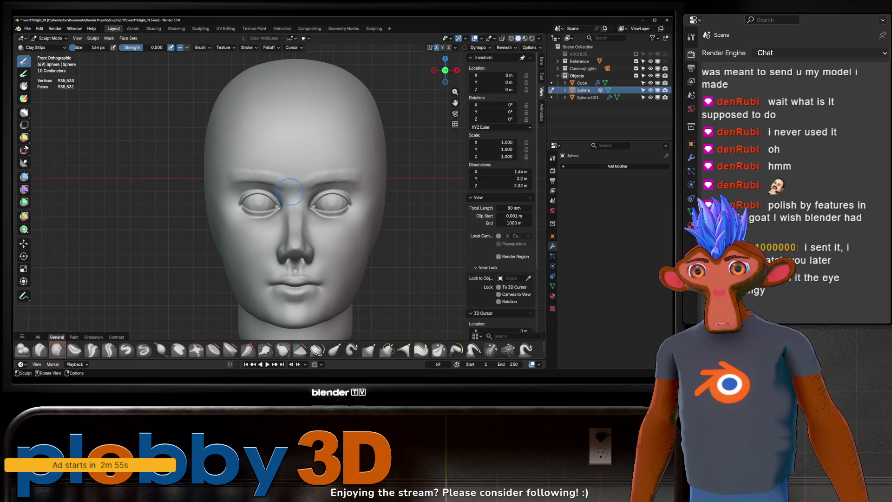
scroll(297, 158, "down", 3)
- Reshape the brow and left eye socket with a 516 px Grab brush, then select Lasso Mask
key("g")
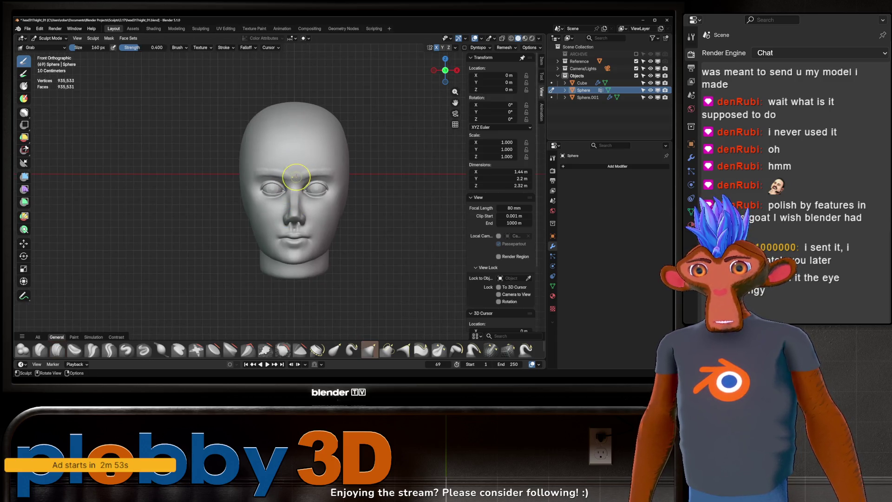
left_click_drag(293, 176, 295, 168)
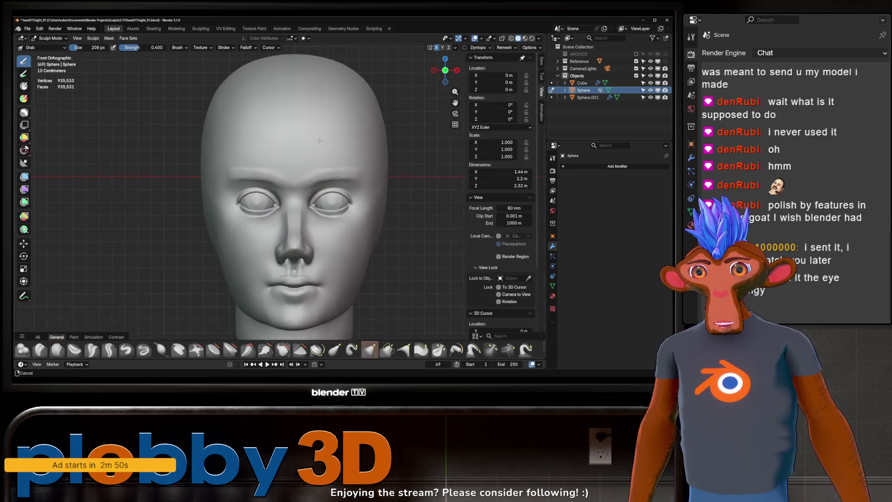
scroll(309, 156, "up", 3)
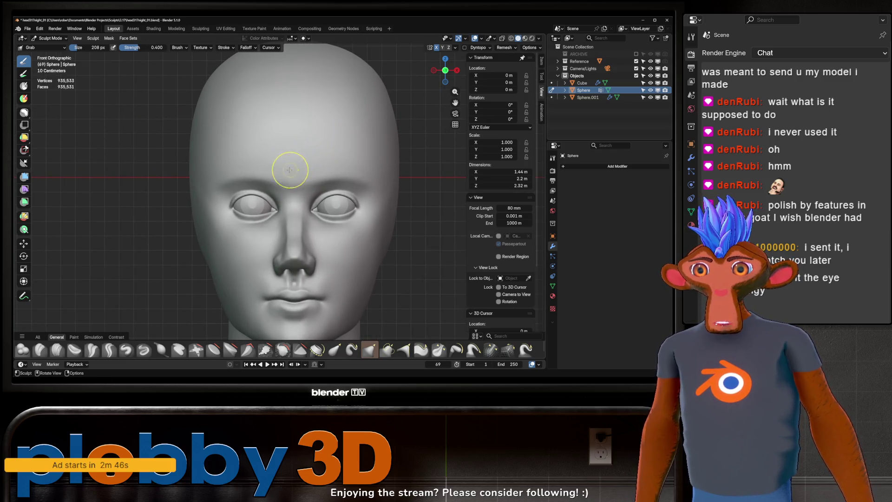
scroll(279, 167, "down", 3)
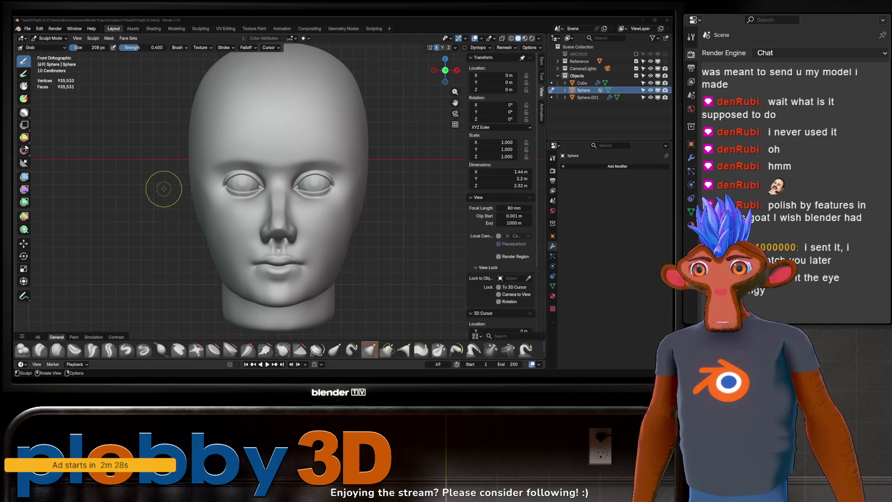
scroll(228, 190, "up", 3)
key("f")
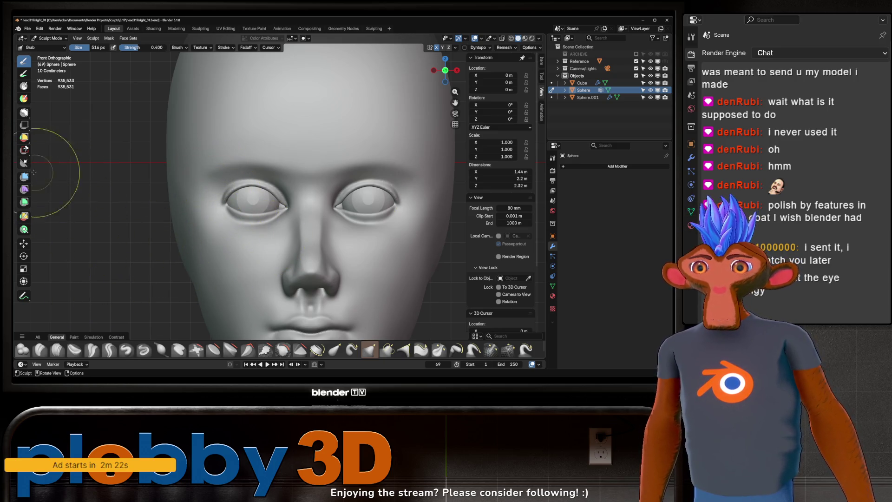
left_click(22, 114)
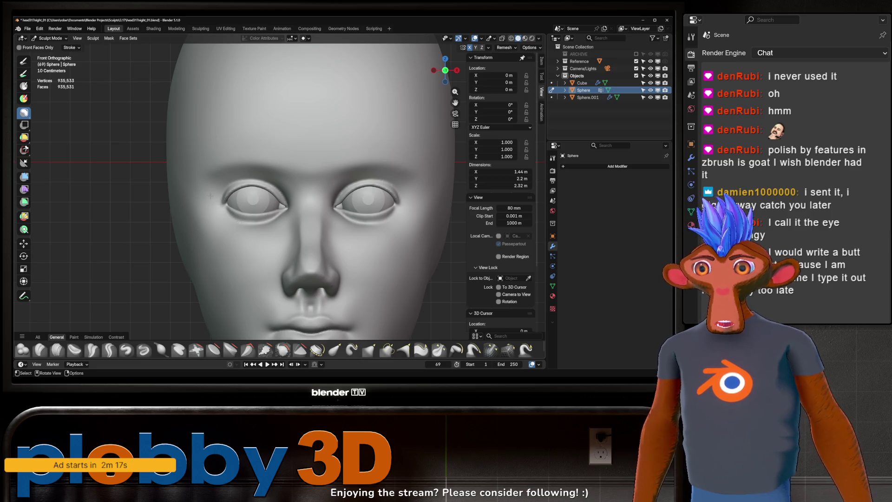
- Lasso-mask a band across both eyes and set the mask brush to 102 px
mouse_move(210, 195)
left_mouse_down()
mouse_move(222, 180)
mouse_move(260, 170)
mouse_move(390, 176)
mouse_move(411, 223)
mouse_move(297, 231)
mouse_move(217, 212)
mouse_move(214, 194)
left_mouse_up()
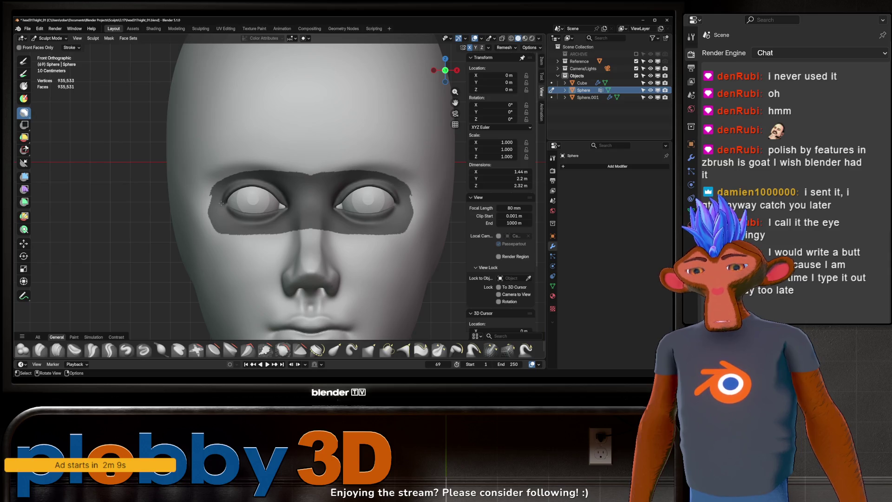
key("m")
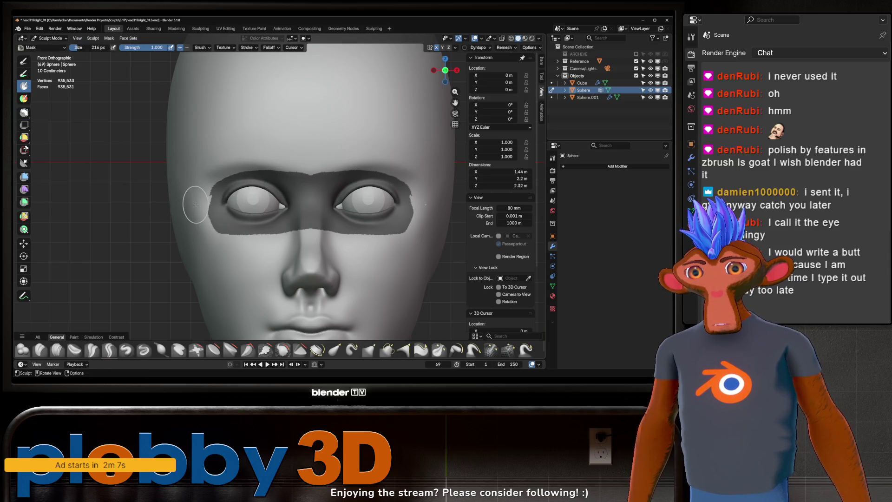
key("f")
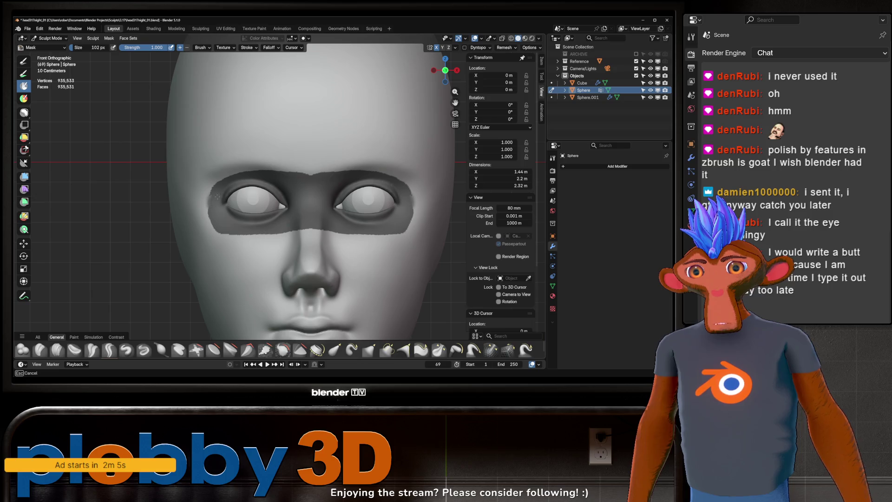
left_click(213, 208)
- Soften the eye-band mask edges with Smooth Mask from Quick Favorites
key("q")
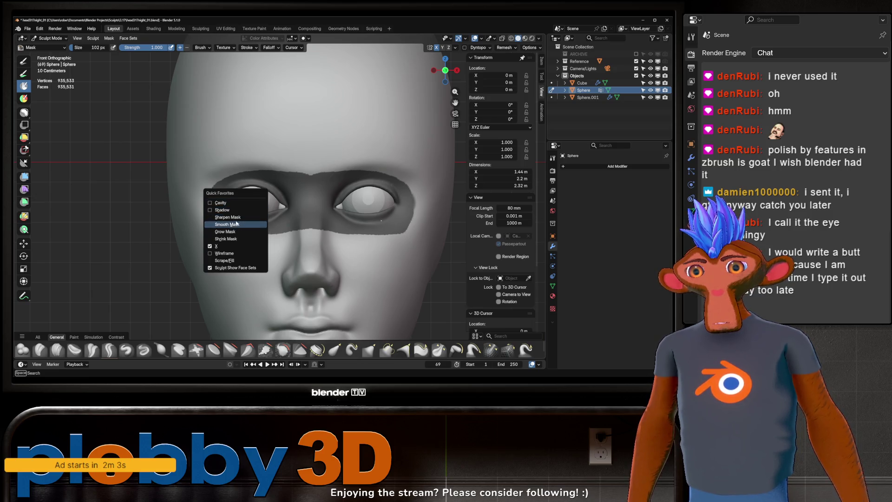
left_click(236, 224)
key("q")
left_click(236, 223)
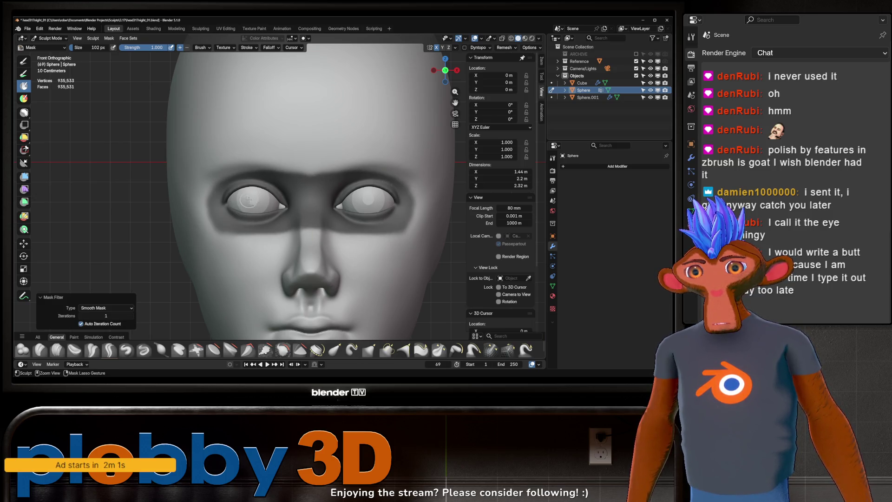
middle_click_drag(248, 199, 238, 205)
- With the Grab brush at 600 px, reshape the brow and left eye socket
key("g")
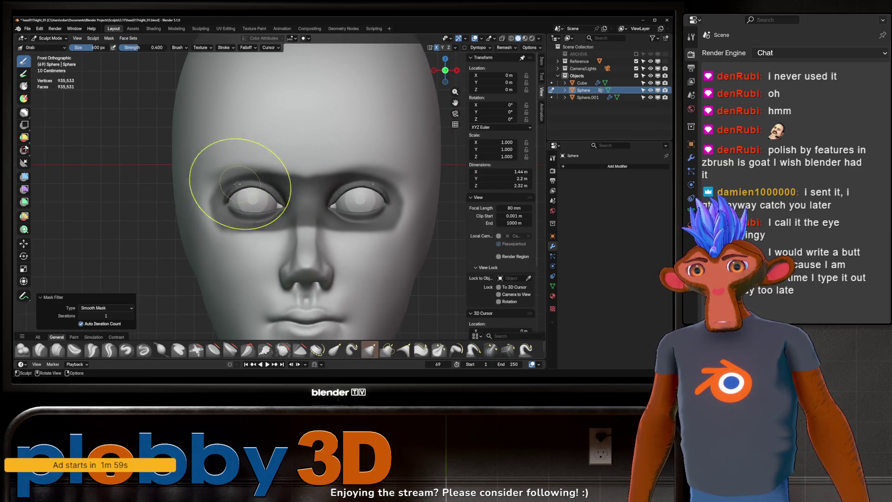
mouse_move(210, 185)
left_mouse_down()
mouse_move(235, 159)
mouse_move(219, 194)
mouse_move(233, 202)
mouse_move(207, 203)
mouse_move(224, 199)
mouse_move(235, 180)
mouse_move(228, 177)
left_mouse_up()
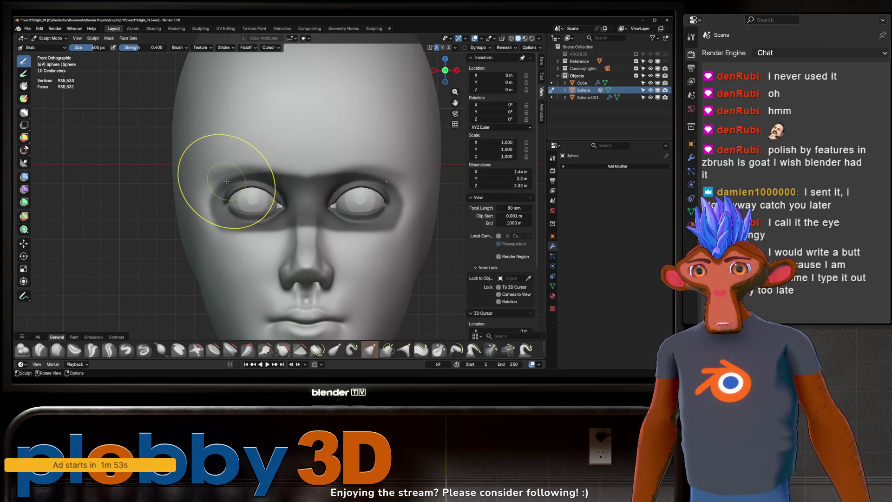
mouse_move(223, 175)
middle_mouse_down()
mouse_move(271, 177)
mouse_move(260, 177)
middle_mouse_up()
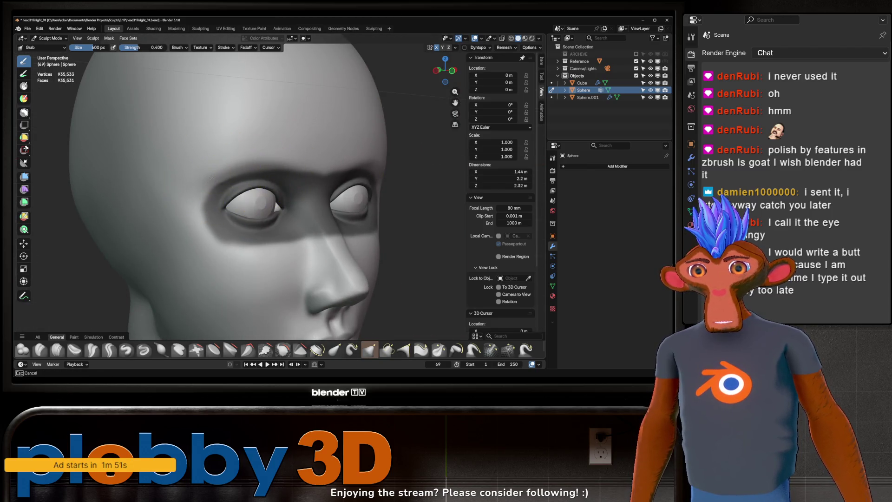
left_click_drag(217, 185, 220, 189)
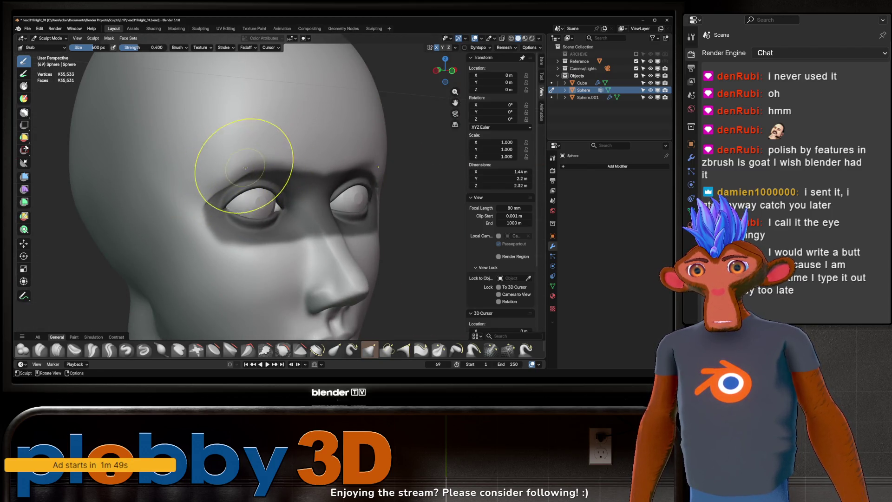
- Push the left eye corner into place and check the eye area from several angles
middle_click_drag(250, 173, 237, 179)
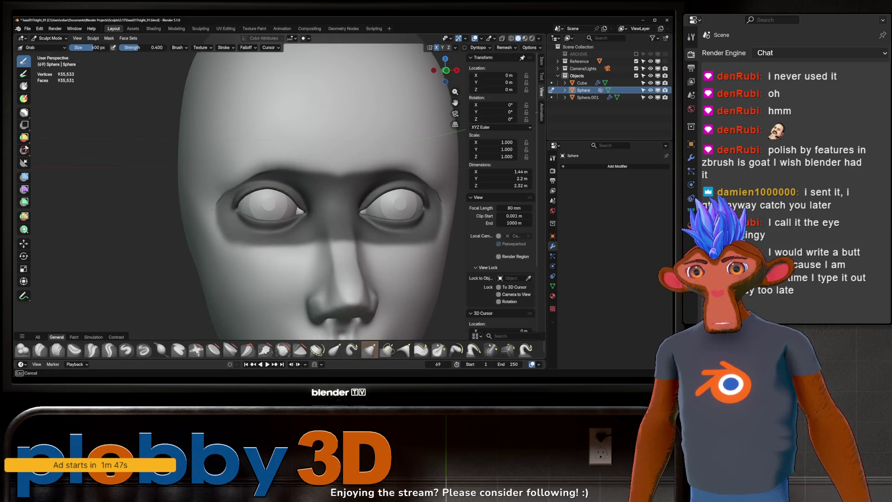
left_click_drag(216, 208, 224, 202)
mouse_move(235, 207)
middle_mouse_down()
mouse_move(247, 176)
mouse_move(264, 171)
middle_mouse_up()
scroll(246, 174, "up", 3)
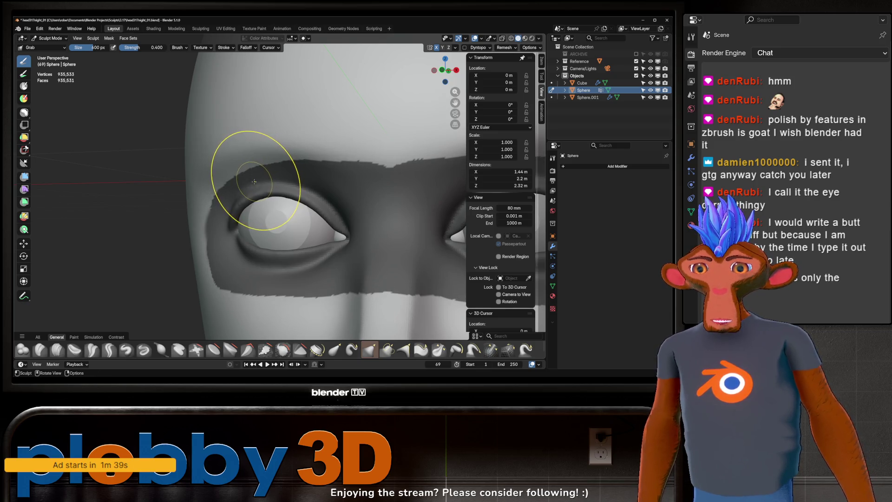
mouse_move(273, 155)
middle_mouse_down("ctrl")
mouse_move(239, 224)
mouse_move(256, 160)
mouse_move(294, 216)
mouse_move(253, 201)
mouse_move(266, 216)
mouse_move(269, 179)
mouse_move(249, 229)
middle_mouse_up("ctrl")
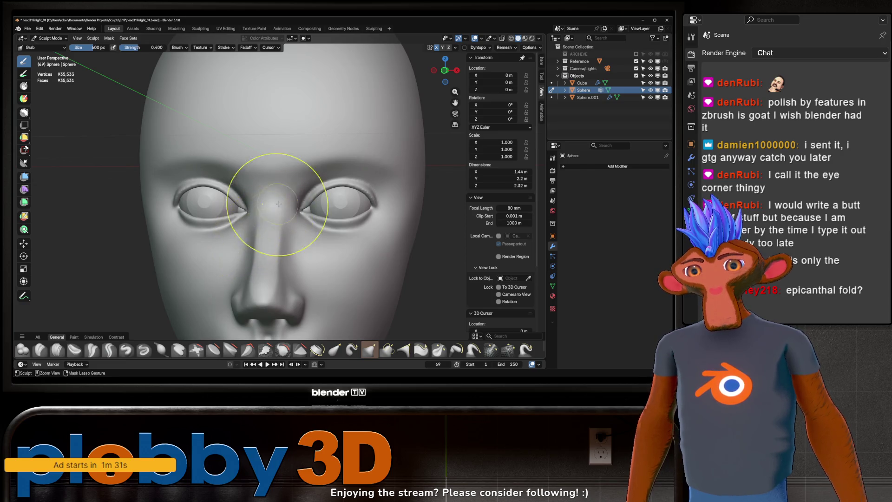
scroll(269, 179, "down", 2)
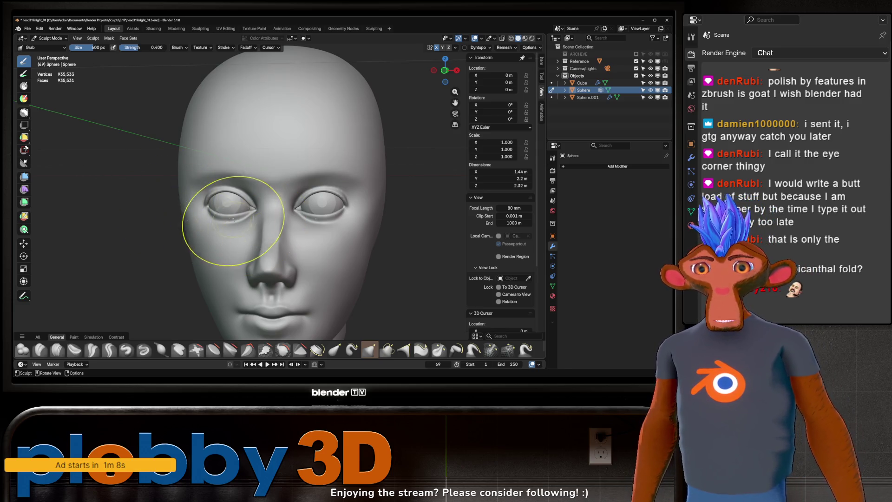
mouse_move(239, 229)
middle_mouse_down()
mouse_move(255, 219)
mouse_move(249, 207)
middle_mouse_up()
- In Object Mode, apply the Mirror modifier on the eye-corner Cube
scroll(246, 205, "up", 3)
key("ctrl+Tab")
left_click(200, 218)
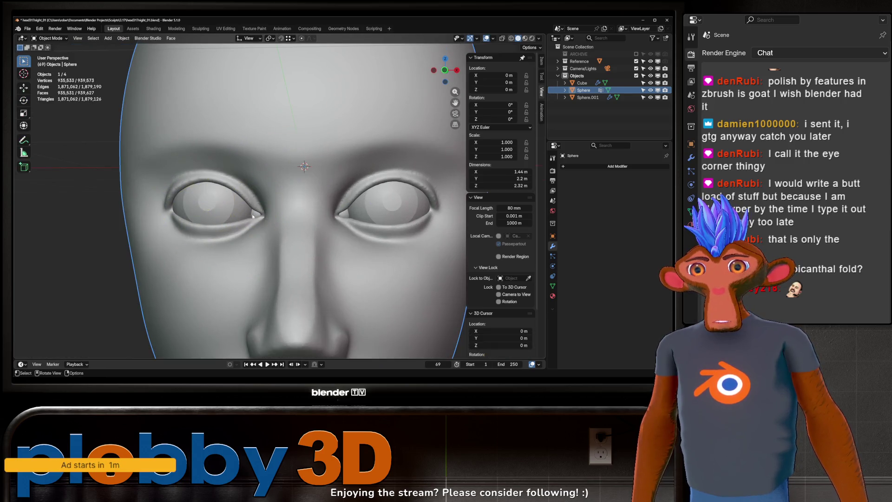
left_click(260, 213)
key("ctrl+a")
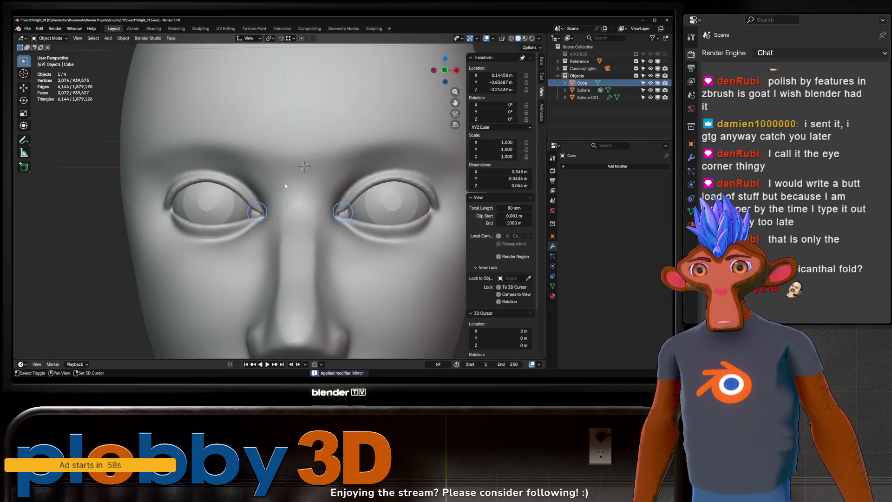
- Join the Cube into the Sphere head and return to Sculpt Mode
left_click(285, 183, "shift")
key("ctrl+j")
middle_click_drag(307, 193, 310, 203, "ctrl")
key("ctrl+Tab")
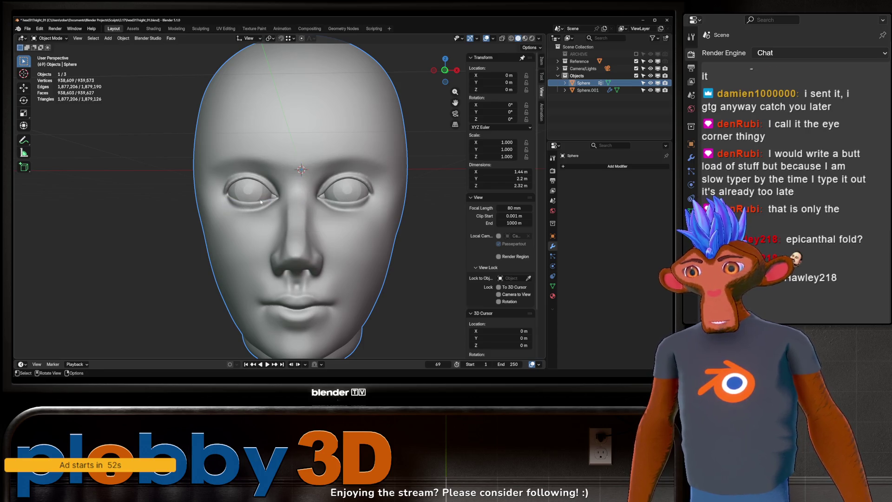
key("ctrl+Tab")
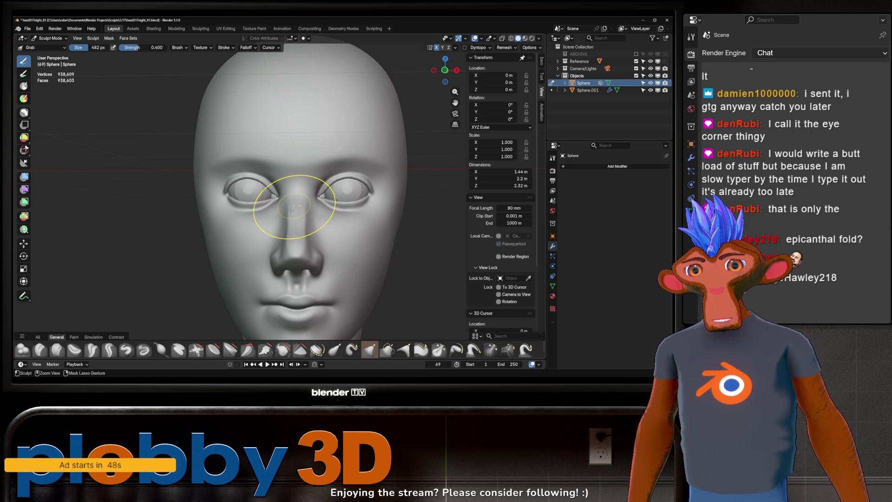
- Grab the merged eye corner so it blends into the face
mouse_move(298, 195)
middle_mouse_down("ctrl")
mouse_move(408, 119)
mouse_move(399, 136)
mouse_move(256, 194)
middle_mouse_up("ctrl")
left_click_drag(255, 194, 230, 223)
left_click_drag(279, 188, 293, 204)
scroll(295, 207, "down", 10)
mouse_move(295, 207)
middle_mouse_down()
mouse_move(299, 180)
mouse_move(309, 180)
mouse_move(316, 212)
mouse_move(279, 183)
mouse_move(278, 200)
mouse_move(251, 187)
middle_mouse_up()
scroll(299, 179, "down", 3)
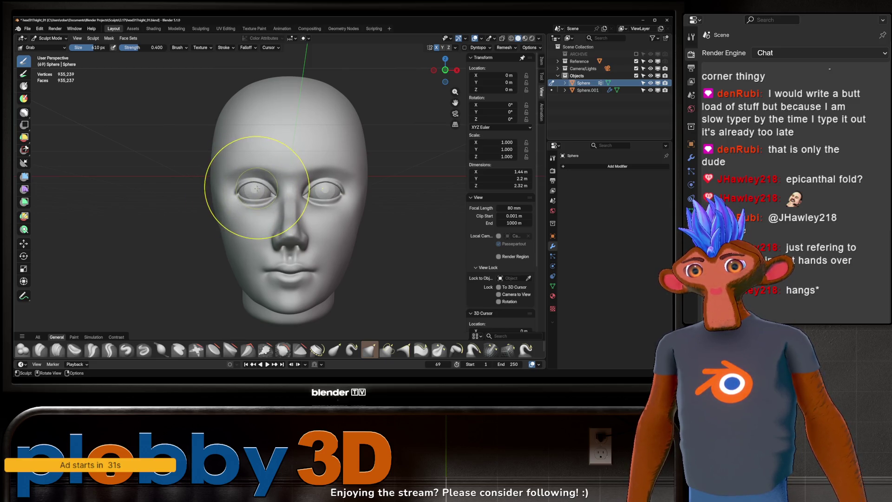
- Reshape the brow above the left eye, checking from above and three-quarter views
middle_click_drag(277, 184, 286, 184)
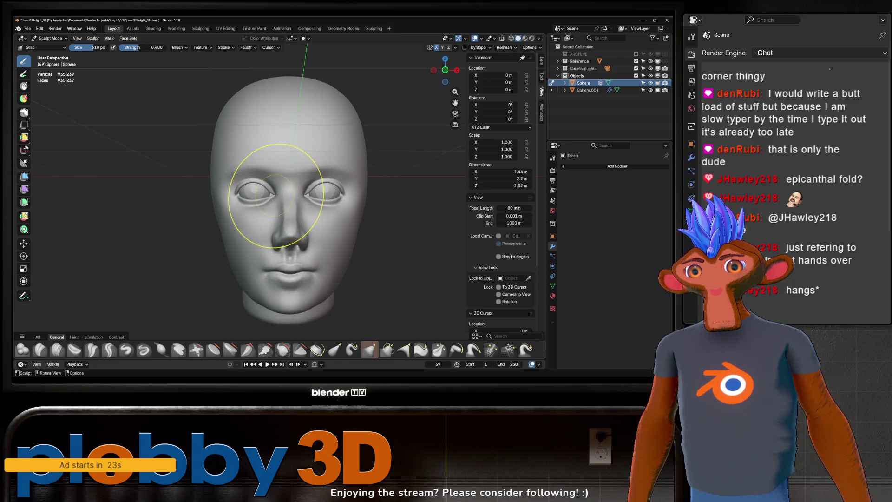
scroll(324, 174, "down", 2)
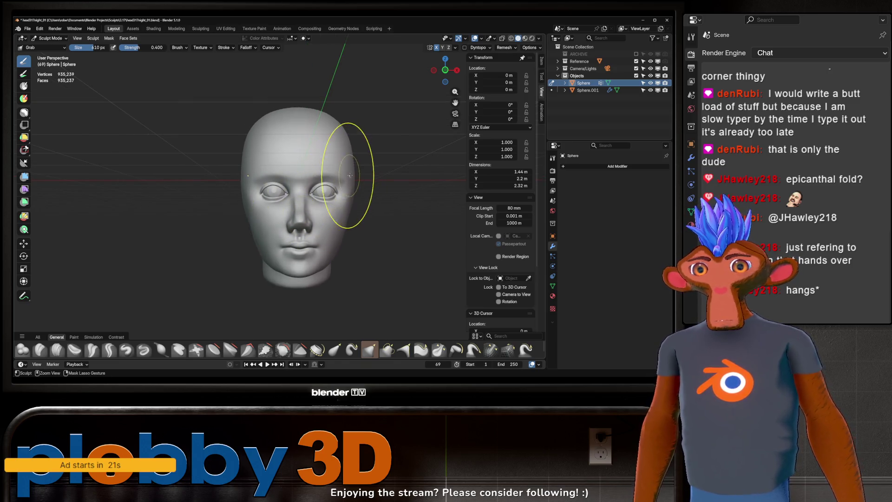
mouse_move(348, 159)
middle_mouse_down()
mouse_move(335, 153)
mouse_move(300, 194)
mouse_move(259, 159)
mouse_move(279, 168)
mouse_move(308, 145)
mouse_move(284, 189)
middle_mouse_up()
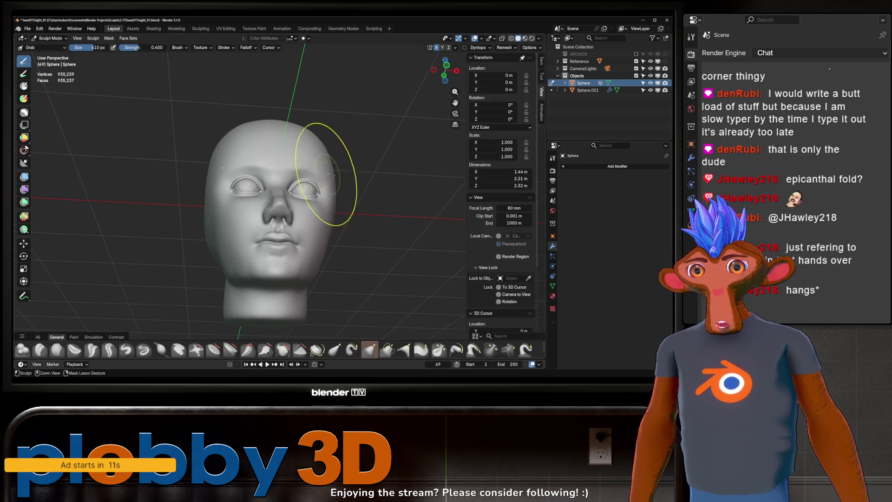
scroll(348, 199, "up", 3)
mouse_move(349, 198)
middle_mouse_down()
mouse_move(430, 198)
mouse_move(302, 195)
mouse_move(262, 203)
mouse_move(251, 228)
mouse_move(283, 201)
middle_mouse_up()
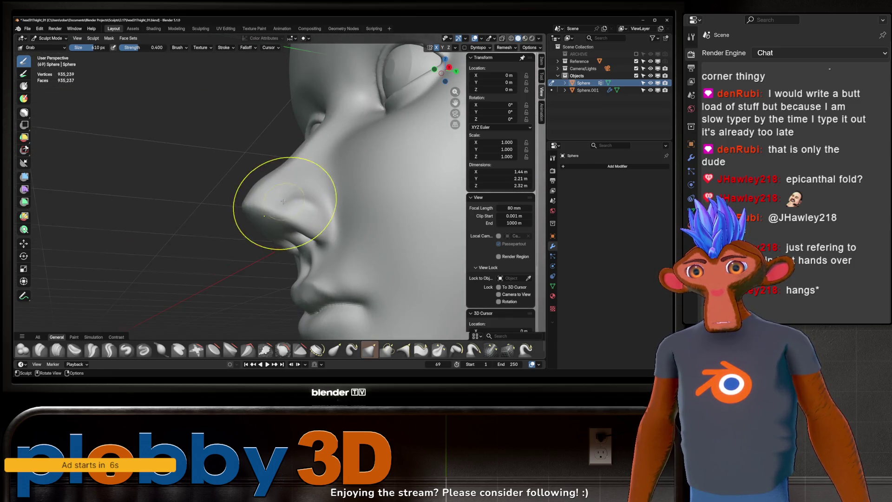
- Shrink the Grab brush to about 436 px and turn to the nose's side profile
key("f")
left_click(265, 227)
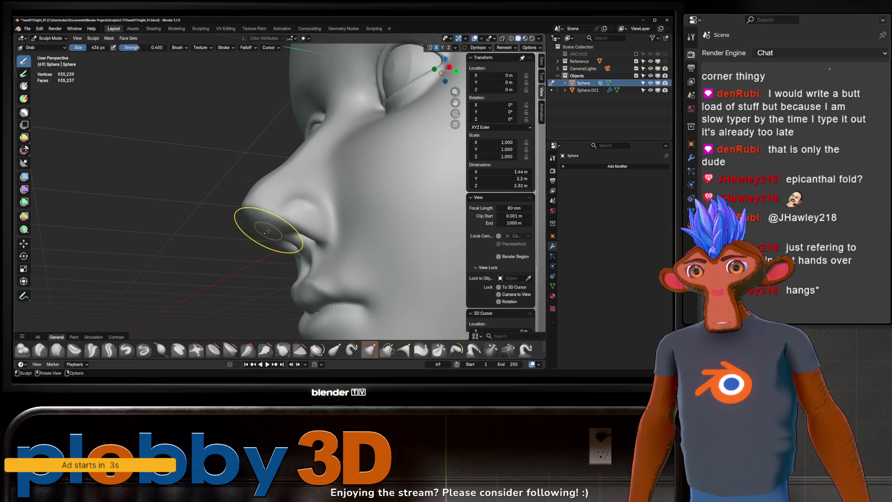
mouse_move(251, 216)
middle_mouse_down()
mouse_move(274, 212)
mouse_move(251, 219)
middle_mouse_up()
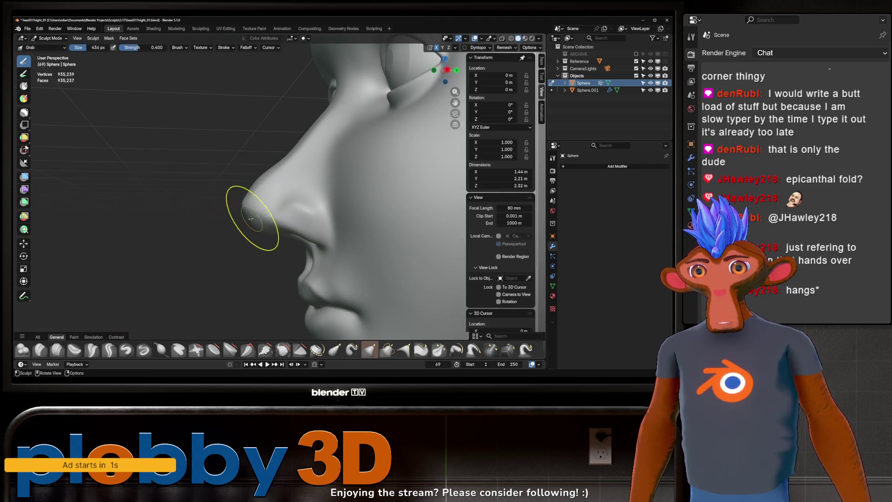
scroll(250, 212, "down", 4)
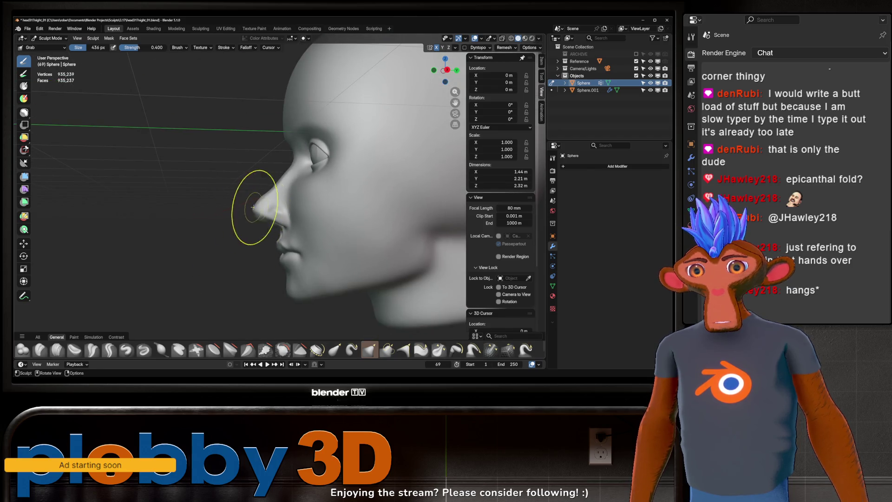
- Inspect the head from the front, three-quarter left and left-side profile
key("KP_1")
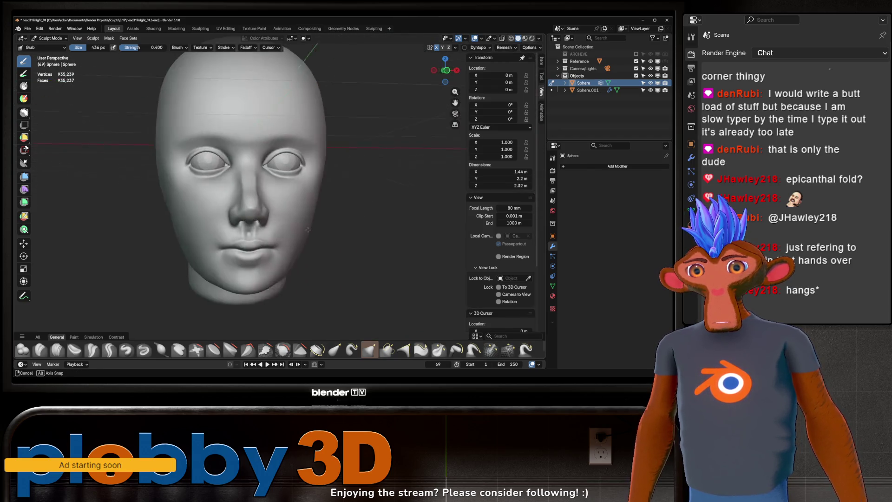
scroll(306, 225, "down", 2)
mouse_move(305, 218)
middle_mouse_down()
mouse_move(273, 198)
mouse_move(283, 199)
mouse_move(250, 201)
mouse_move(340, 174)
mouse_move(323, 204)
mouse_move(316, 193)
mouse_move(331, 206)
mouse_move(367, 182)
middle_mouse_up()
scroll(378, 149, "up", 4)
scroll(355, 189, "down", 4)
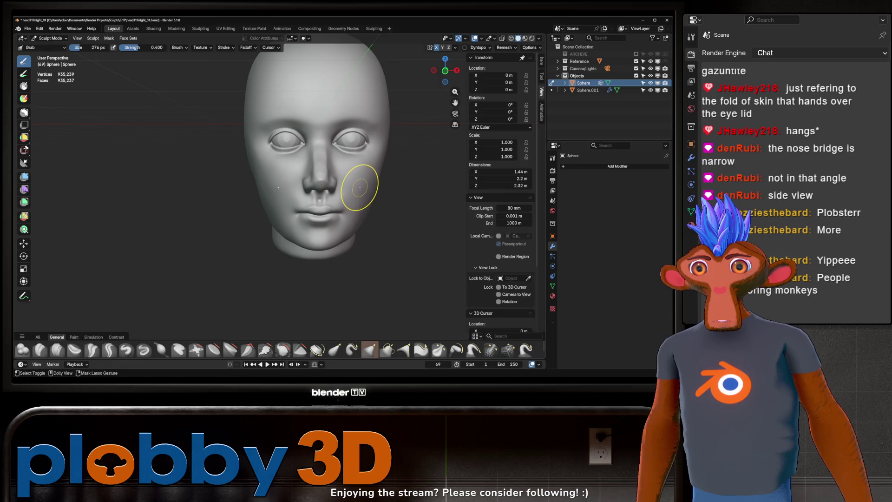
mouse_move(360, 187)
middle_mouse_down()
mouse_move(302, 190)
mouse_move(354, 180)
mouse_move(349, 189)
mouse_move(364, 206)
mouse_move(302, 177)
mouse_move(398, 178)
mouse_move(371, 173)
middle_mouse_up()
- Reframe the head and return to a straight front orthographic view
scroll(370, 174, "up", 3)
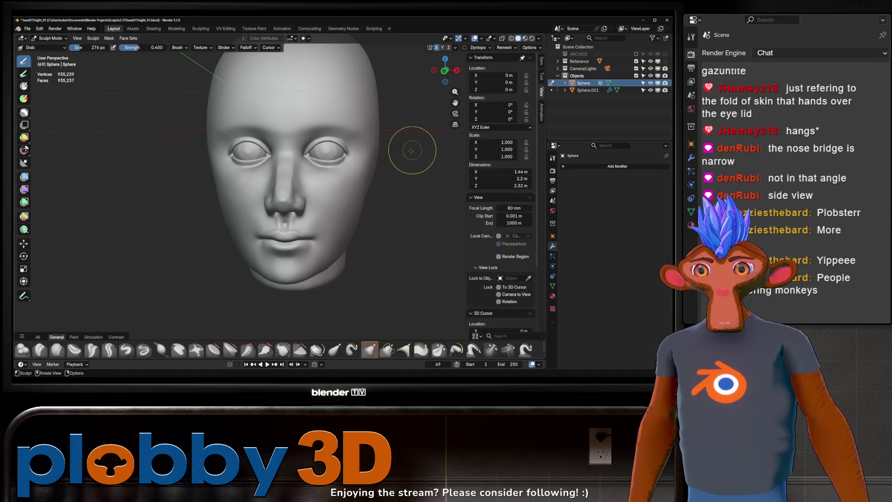
mouse_move(412, 149)
middle_mouse_down()
mouse_move(394, 165)
mouse_move(464, 166)
mouse_move(389, 161)
middle_mouse_up()
scroll(395, 167, "up", 3)
scroll(378, 175, "down", 2)
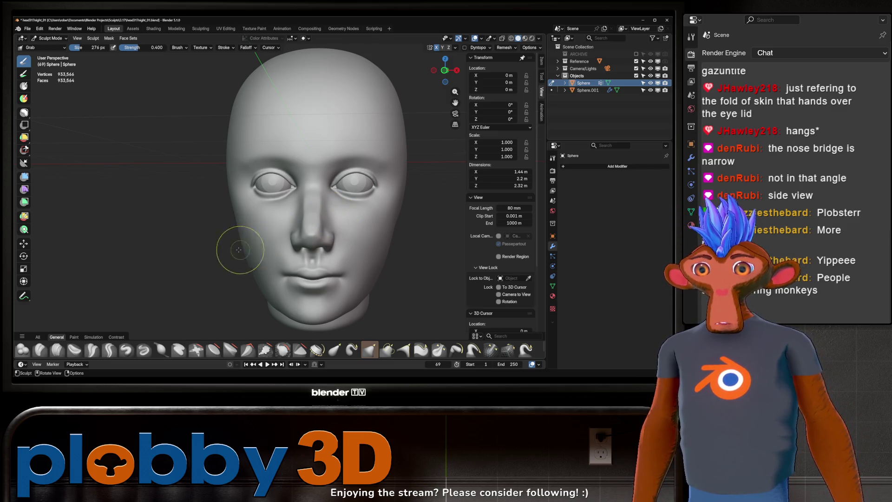
mouse_move(245, 209)
middle_mouse_down()
mouse_move(297, 191)
mouse_move(267, 198)
mouse_move(279, 189)
middle_mouse_up()
key("KP_1")
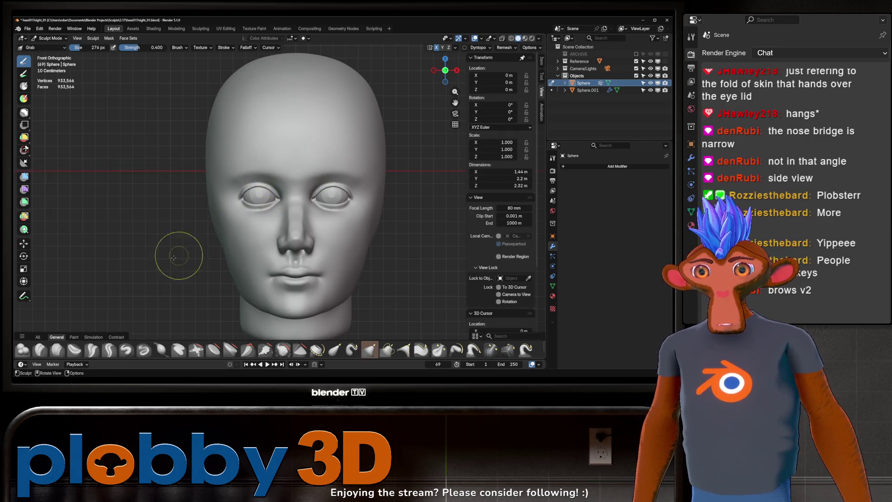
- Switch to Clay Strips at 60 px and build up clay along the left brow
left_click(57, 349)
key("f")
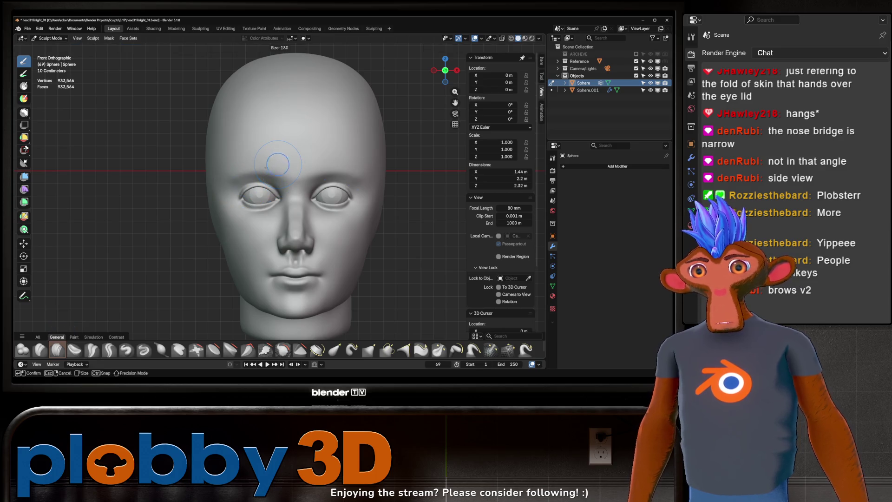
left_click(278, 164)
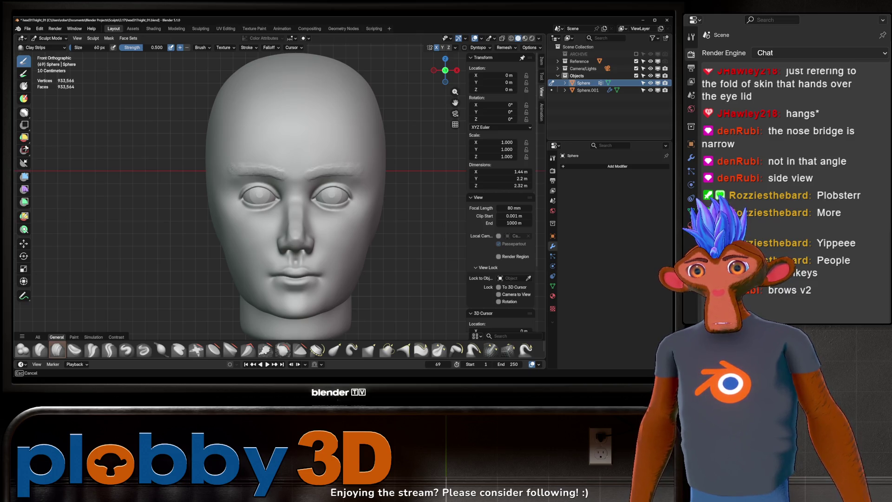
left_click_drag(268, 185, 274, 186)
left_click_drag(231, 167, 277, 168)
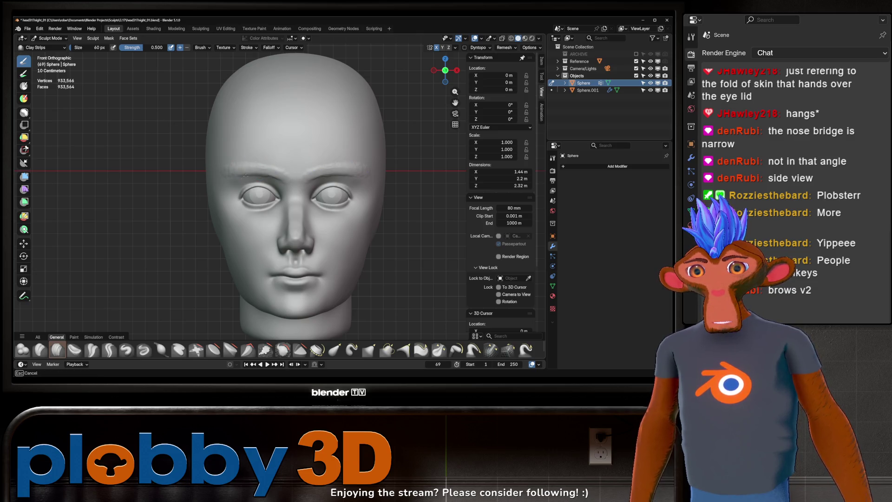
- Check the brows from a three-quarter view and add another clay stroke along the brow
scroll(304, 172, "down", 2)
mouse_move(304, 171)
middle_mouse_down()
mouse_move(263, 167)
mouse_move(310, 166)
mouse_move(342, 152)
middle_mouse_up()
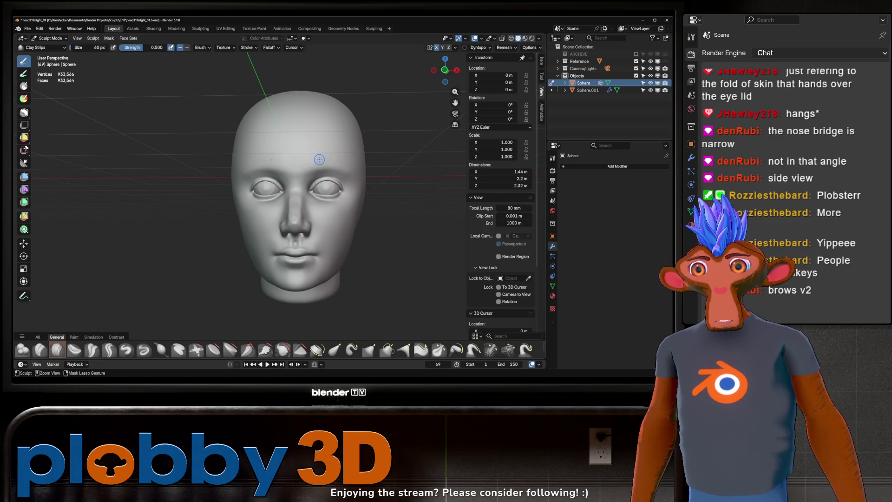
mouse_move(297, 163)
middle_mouse_down()
mouse_move(236, 171)
mouse_move(235, 181)
mouse_move(241, 166)
middle_mouse_up()
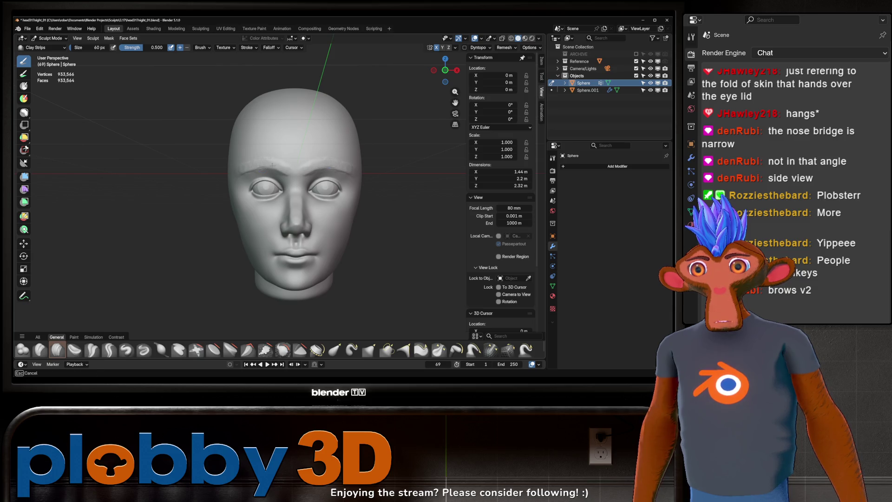
key("Escape")
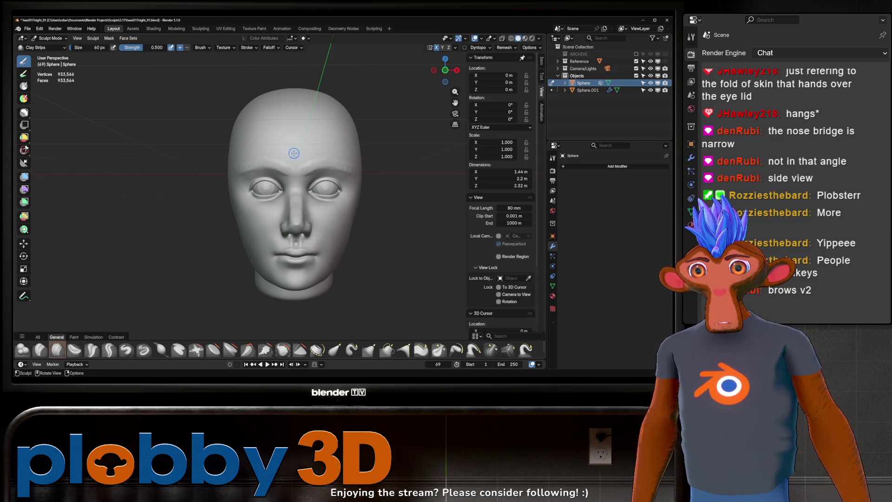
key("ctrl")
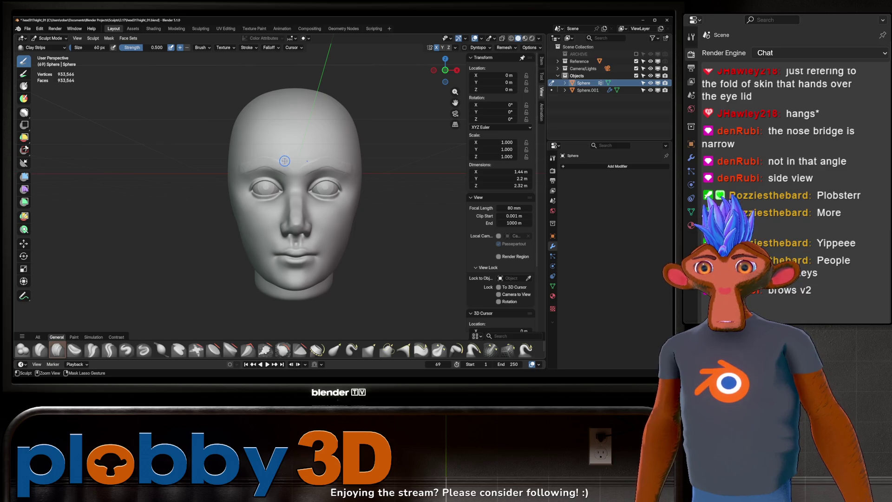
scroll(283, 162, "up", 5)
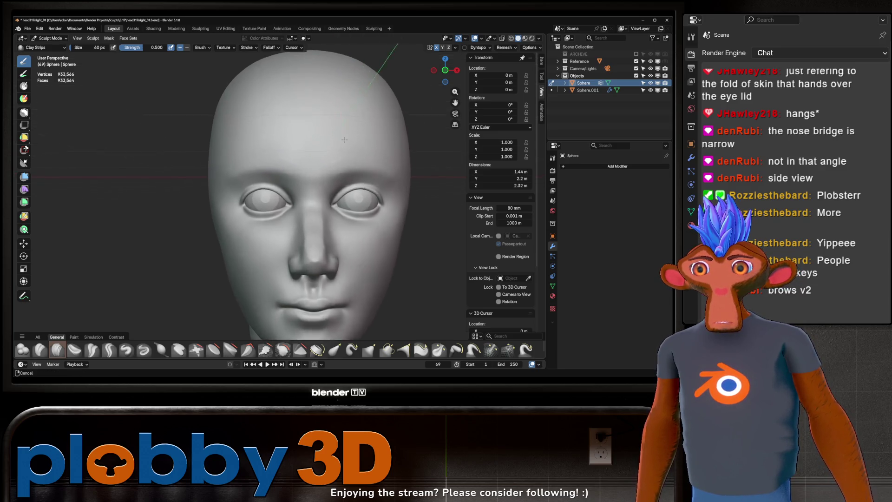
middle_click_drag(314, 152, 226, 173, "ctrl")
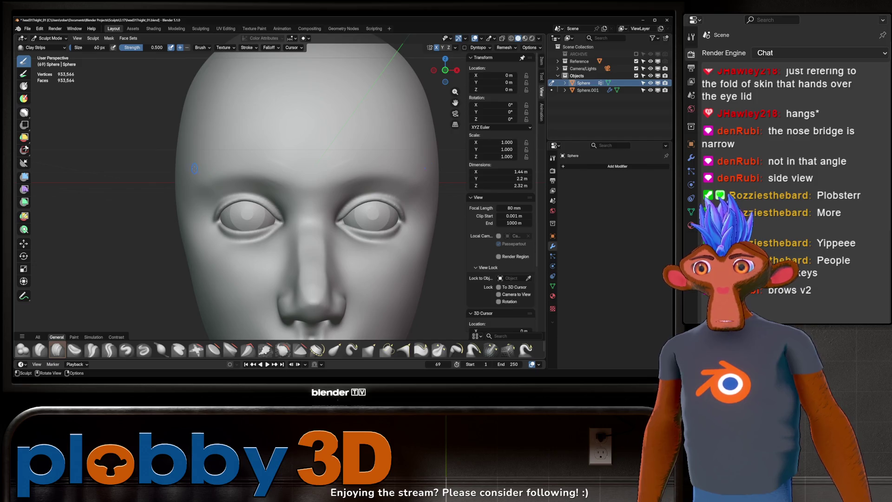
mouse_move(195, 168)
left_mouse_down()
mouse_move(284, 172)
mouse_move(235, 170)
left_mouse_up()
- Add detail along the brow ridge and check both brows from the front
scroll(294, 173, "down", 6)
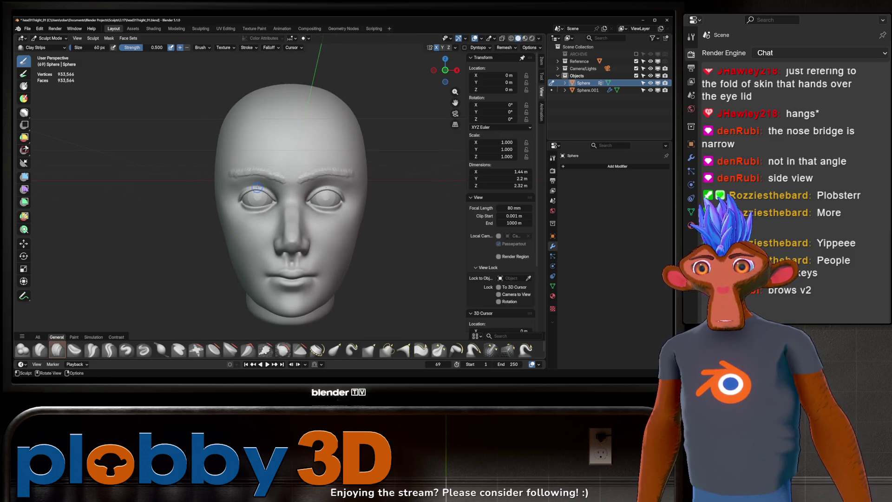
mouse_move(293, 173)
middle_mouse_down()
mouse_move(291, 163)
mouse_move(263, 171)
middle_mouse_up()
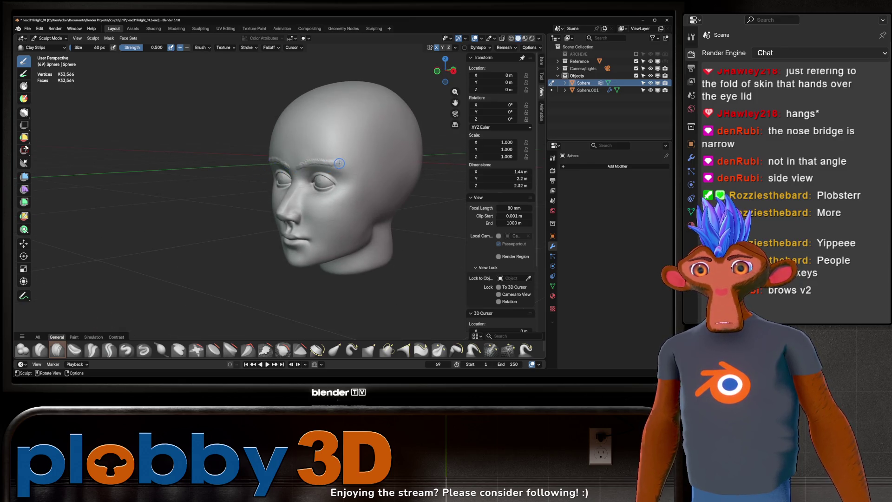
scroll(334, 165, "up", 2)
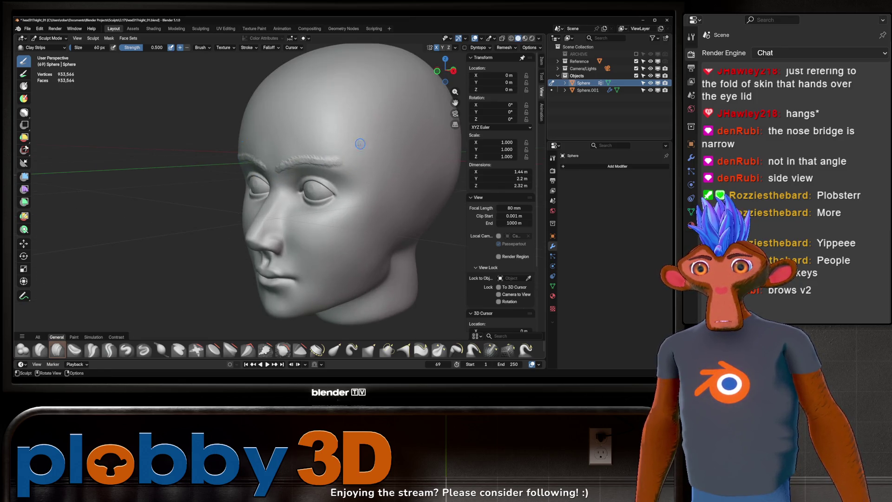
left_click_drag(332, 167, 332, 167)
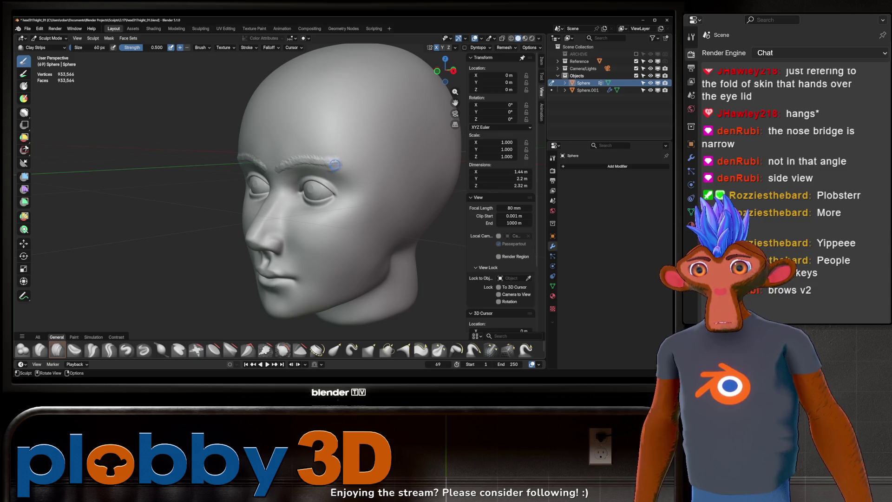
key("KP_1")
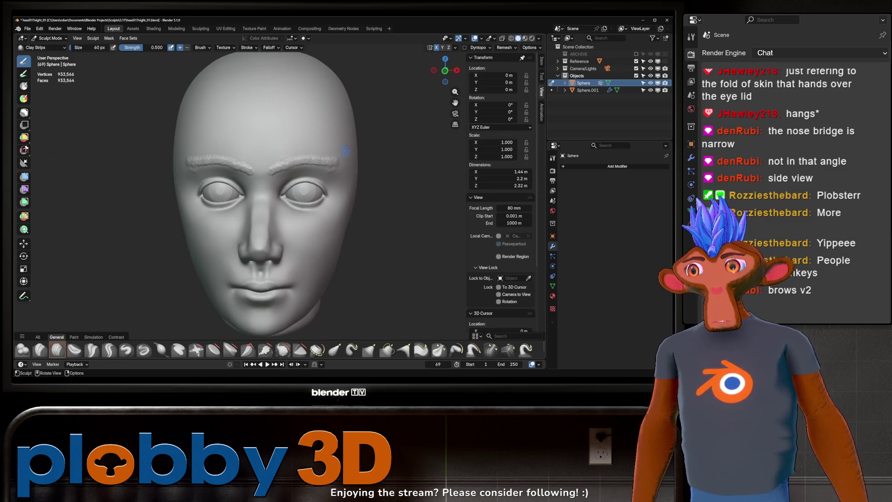
middle_click_drag(340, 154, 355, 159)
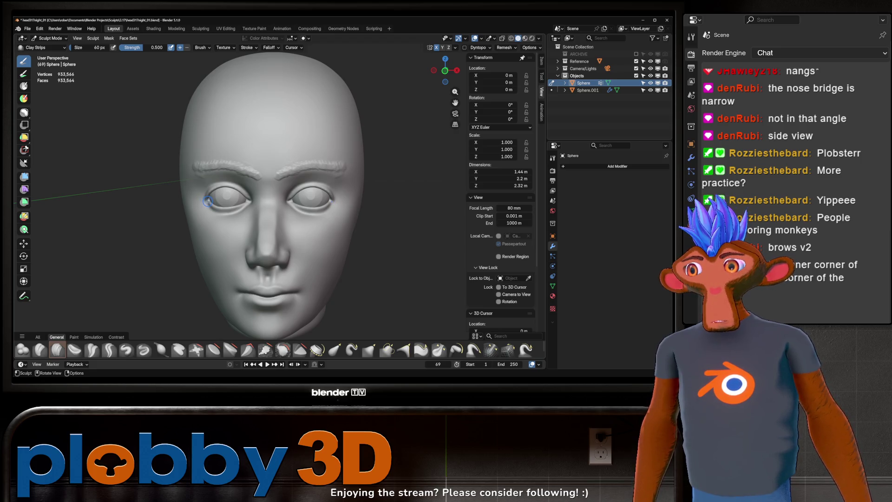
middle_click_drag(249, 191, 269, 185)
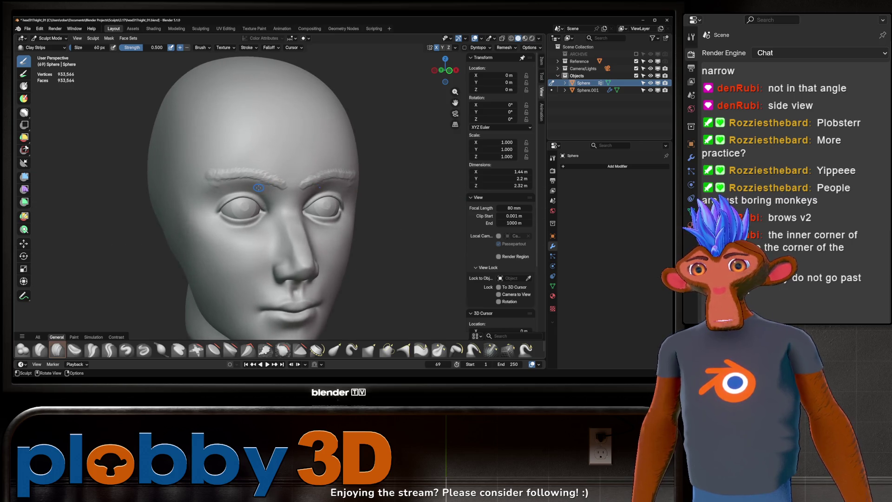
- Re-sculpt the brow ridges with short Clay Strips marks along both brows
left_click_drag(257, 191, 257, 193, "ctrl")
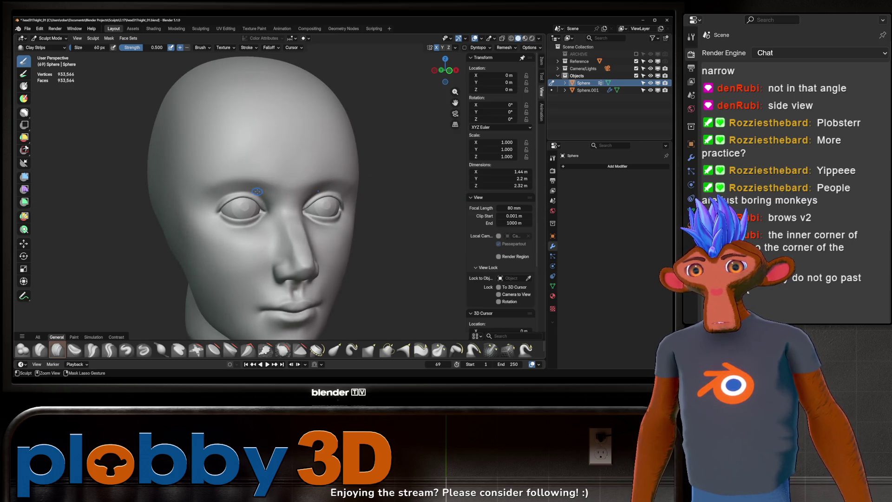
mouse_move(257, 192)
middle_mouse_down()
mouse_move(267, 182)
mouse_move(238, 173)
middle_mouse_up()
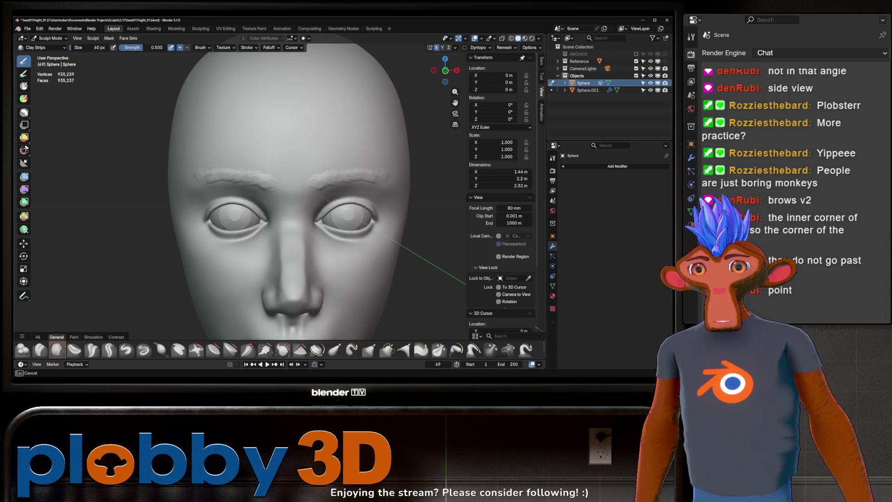
left_click_drag(254, 180, 268, 184)
scroll(268, 183, "down", 3)
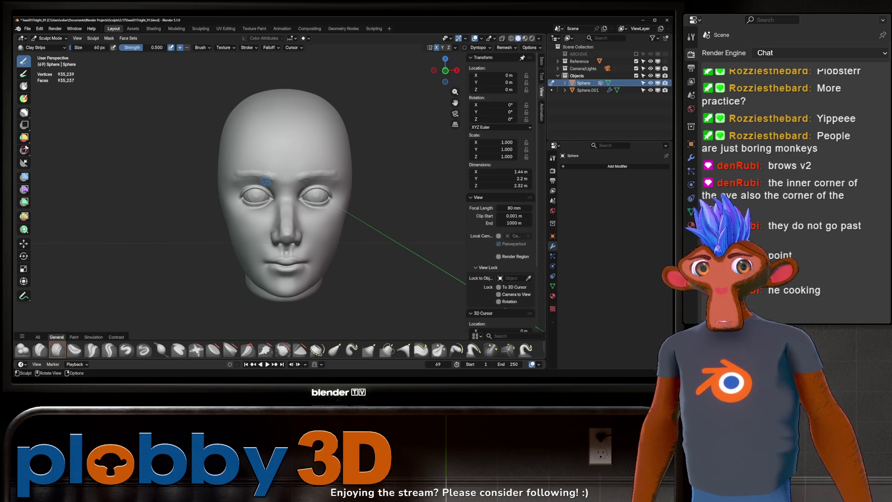
scroll(237, 178, "up", 4)
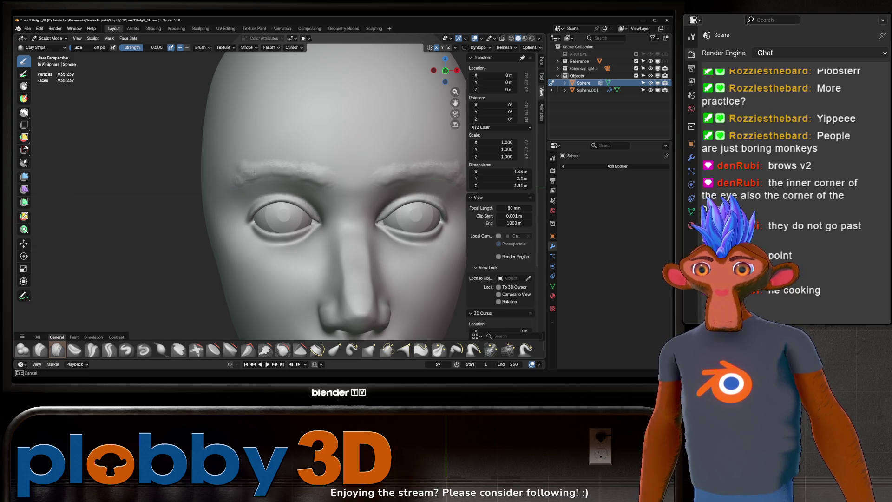
mouse_move(244, 162)
left_mouse_down()
mouse_move(261, 159)
mouse_move(267, 170)
mouse_move(244, 177)
left_mouse_up()
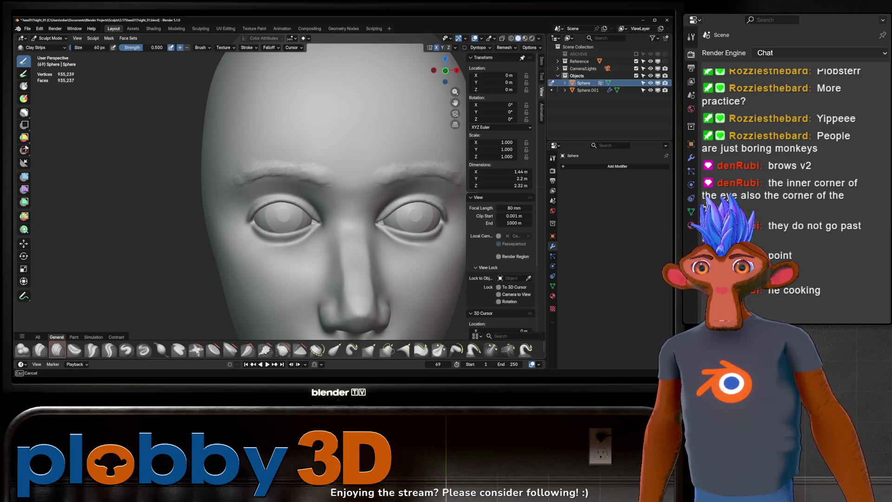
- Orbit, zoom and pan to inspect the brows from three-quarter left and above
scroll(304, 178, "down", 4)
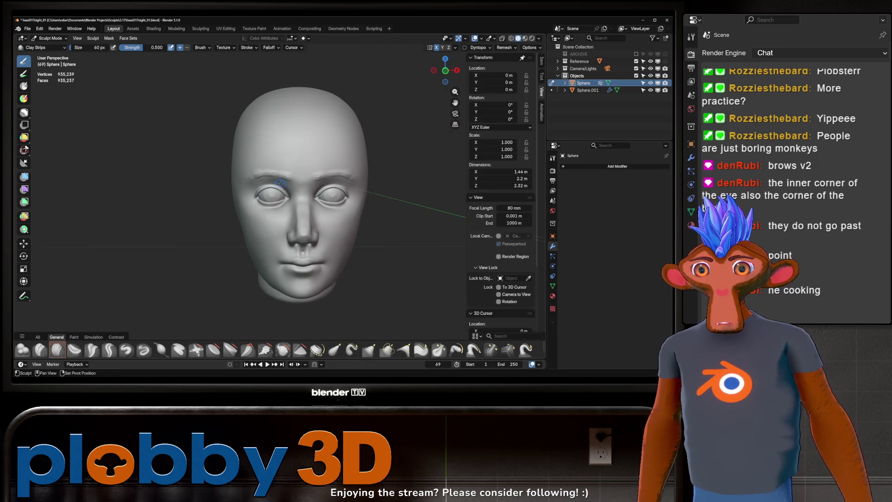
mouse_move(364, 150)
middle_mouse_down()
mouse_move(349, 164)
mouse_move(321, 153)
middle_mouse_up()
scroll(369, 158, "down", 2)
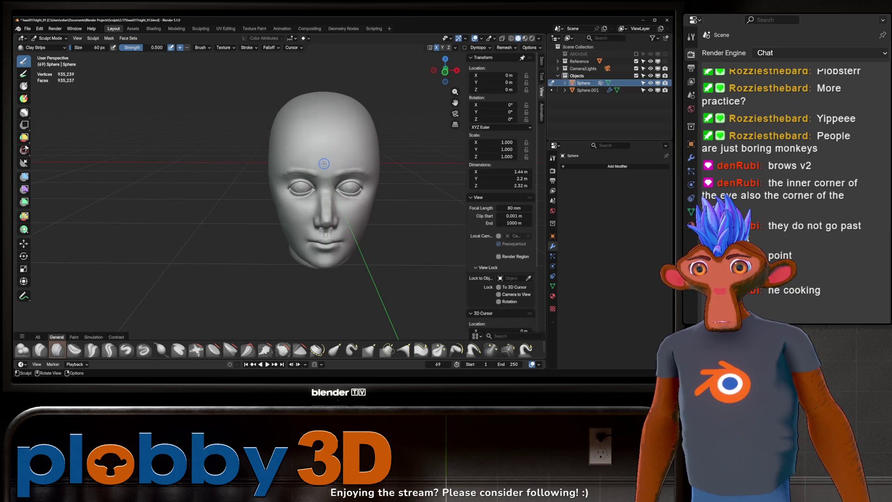
scroll(321, 158, "up", 4)
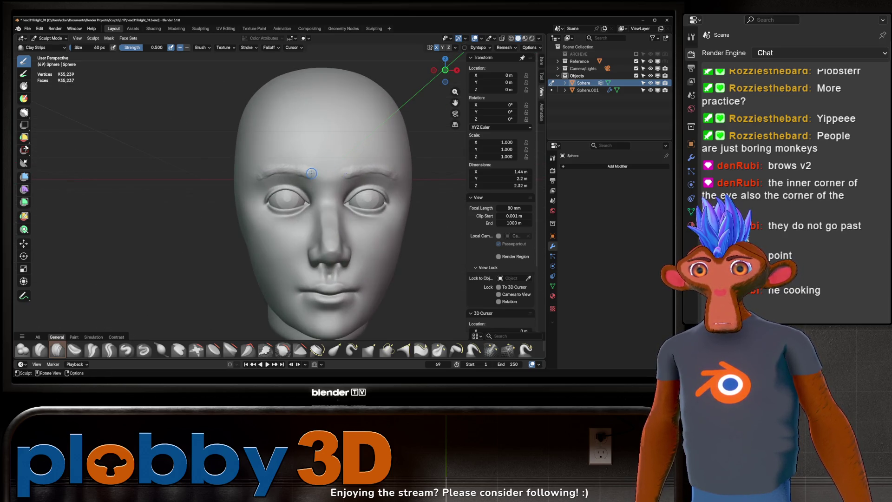
scroll(337, 150, "up", 1)
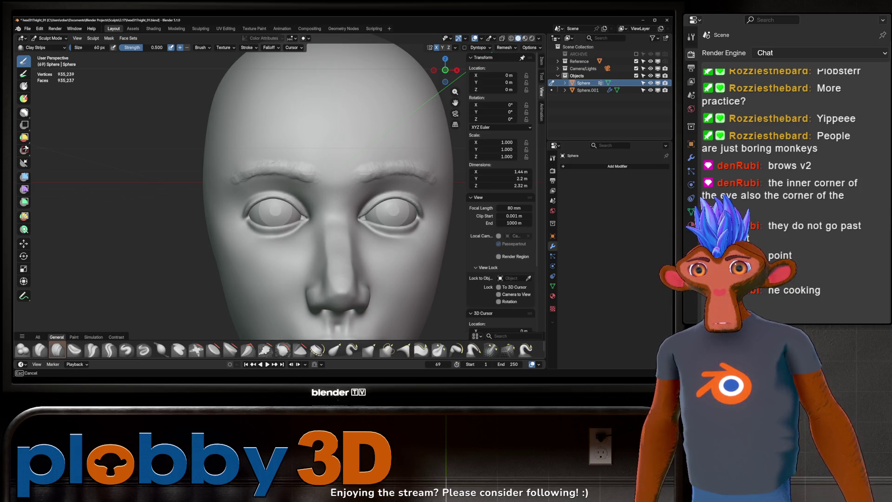
scroll(232, 183, "down", 5)
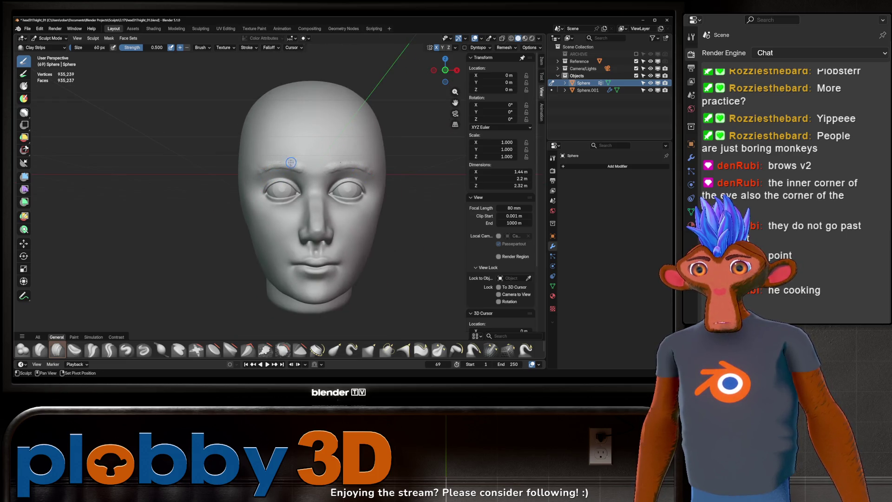
scroll(325, 165, "down", 3)
mouse_move(328, 164)
middle_mouse_down()
mouse_move(360, 166)
mouse_move(351, 180)
mouse_move(354, 165)
middle_mouse_up()
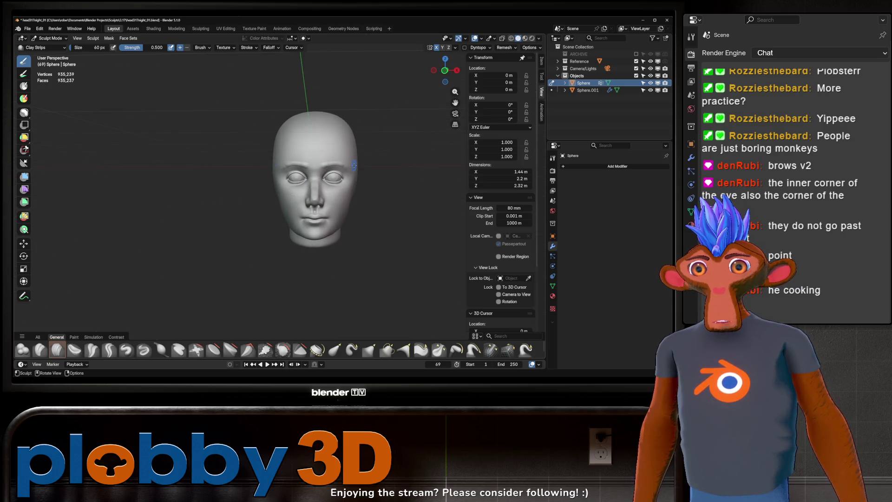
scroll(296, 177, "up", 4)
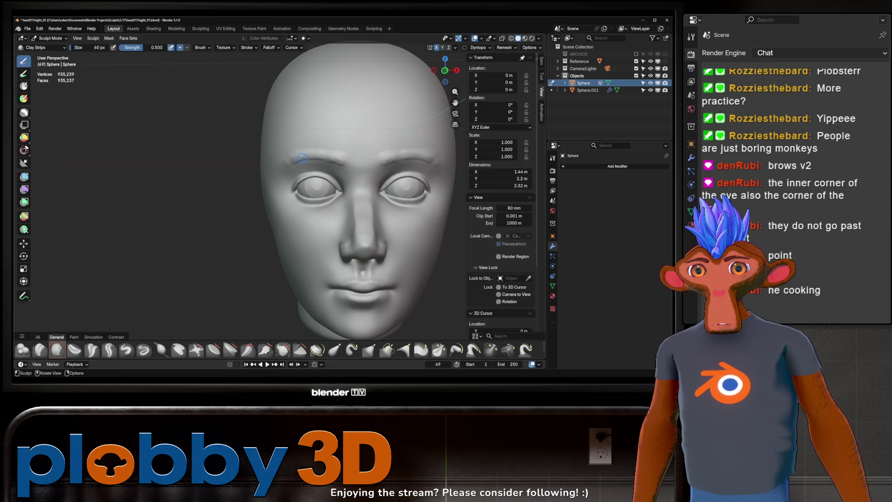
scroll(292, 157, "up", 3)
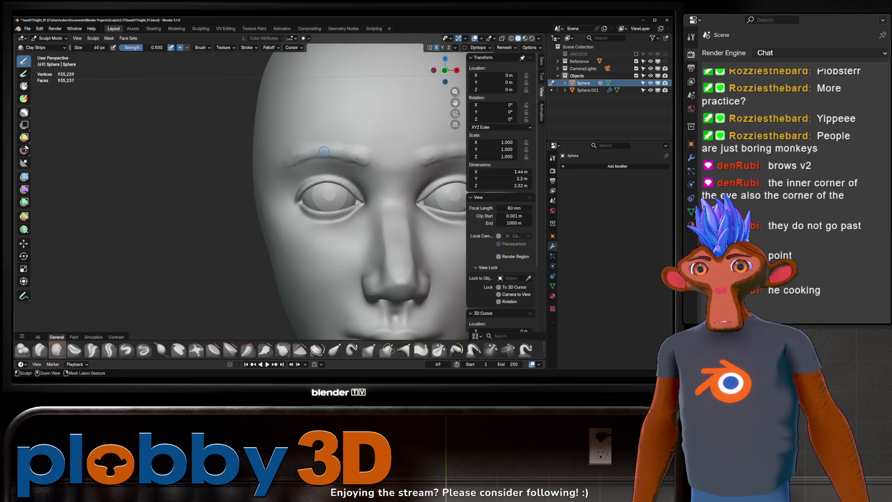
scroll(315, 164, "down", 7)
mouse_move(315, 164)
middle_mouse_down("shift")
mouse_move(303, 175)
mouse_move(253, 165)
middle_mouse_up("shift")
scroll(337, 175, "down", 1)
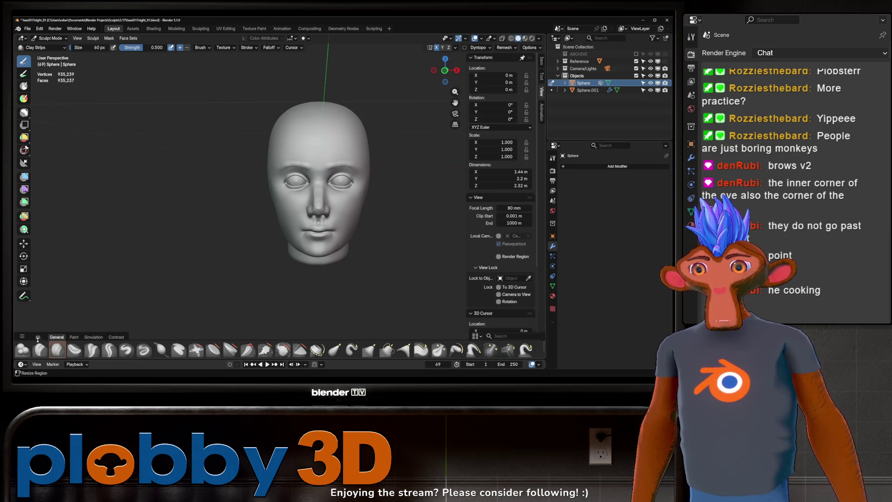
- Try the hair & fur brush at 322 px on the scalp, then discard the strands
left_click(37, 336)
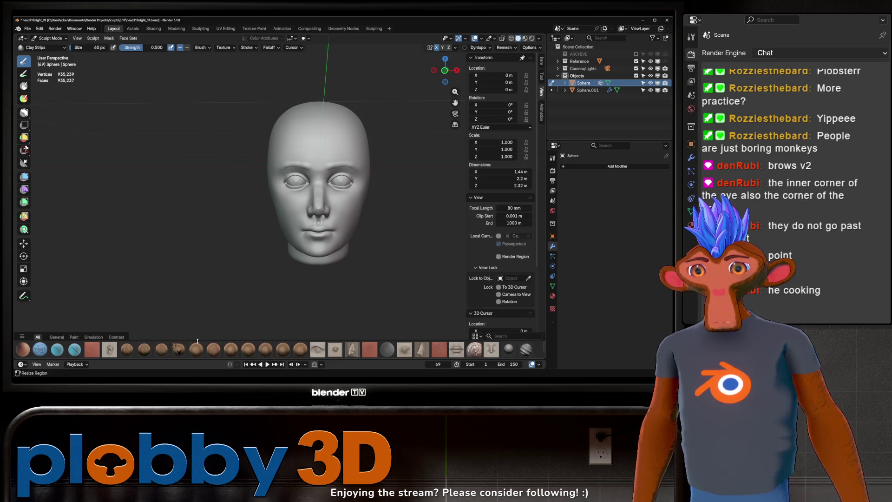
key("f")
left_click(342, 128)
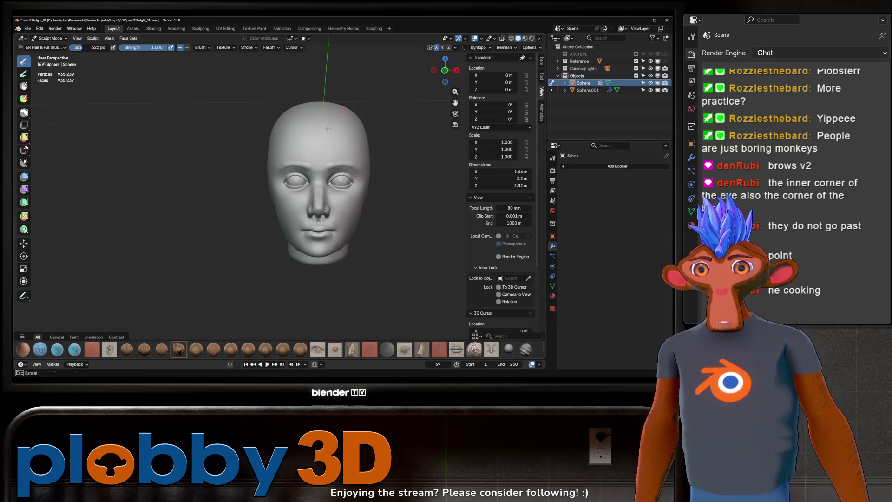
mouse_move(320, 139)
left_mouse_down()
mouse_move(316, 116)
mouse_move(327, 112)
mouse_move(362, 106)
mouse_move(335, 121)
mouse_move(364, 130)
left_mouse_up()
key("Escape")
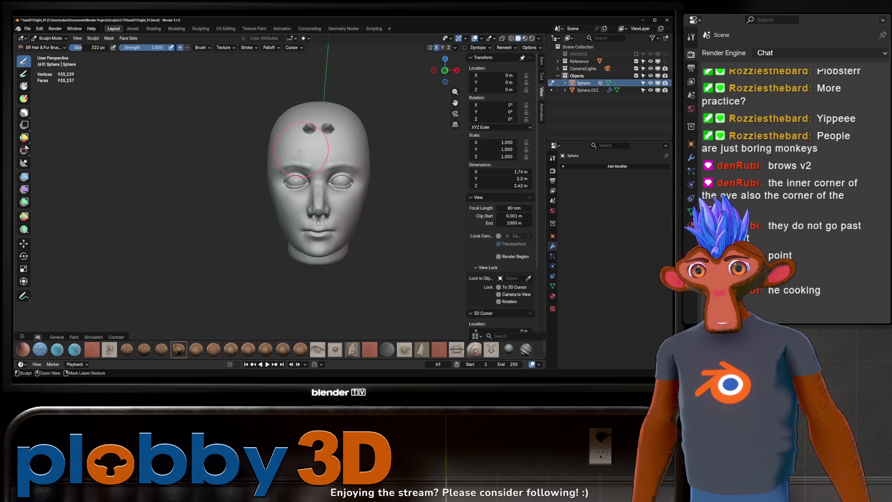
left_click(56, 337)
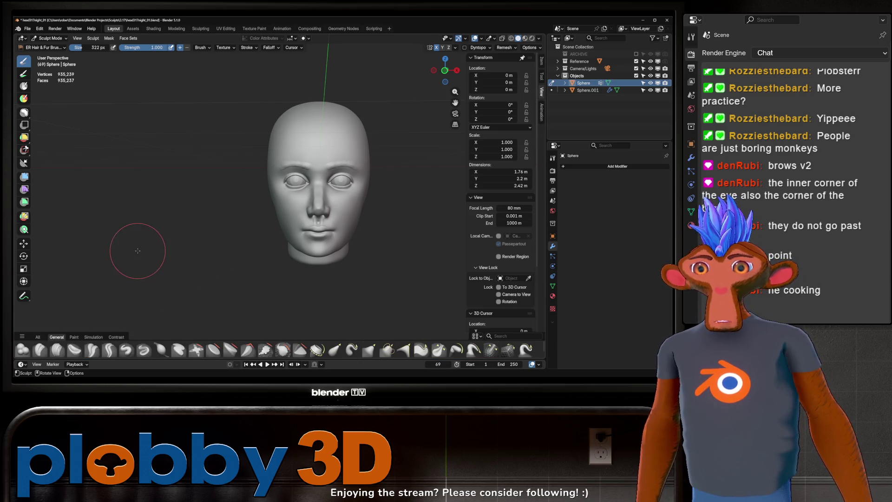
- Review the whole head from the right, side profile and front
mouse_move(274, 190)
middle_mouse_down()
mouse_move(234, 230)
mouse_move(253, 200)
middle_mouse_up()
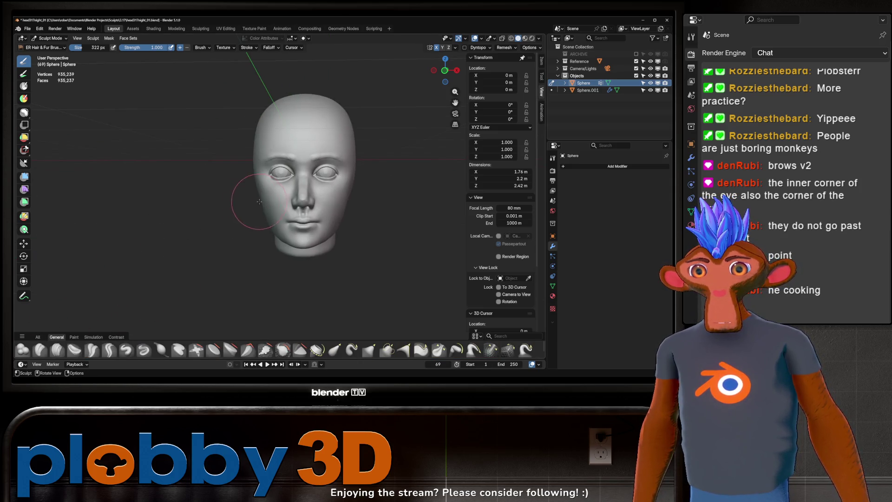
mouse_move(295, 140)
middle_mouse_down()
mouse_move(321, 132)
mouse_move(297, 141)
middle_mouse_up()
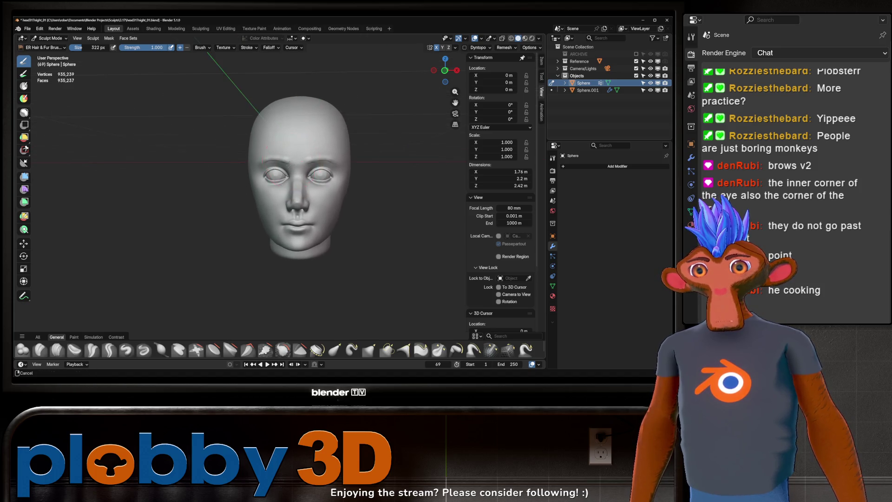
scroll(295, 143, "up", 3)
middle_click_drag(303, 179, 315, 139)
scroll(311, 141, "up", 3)
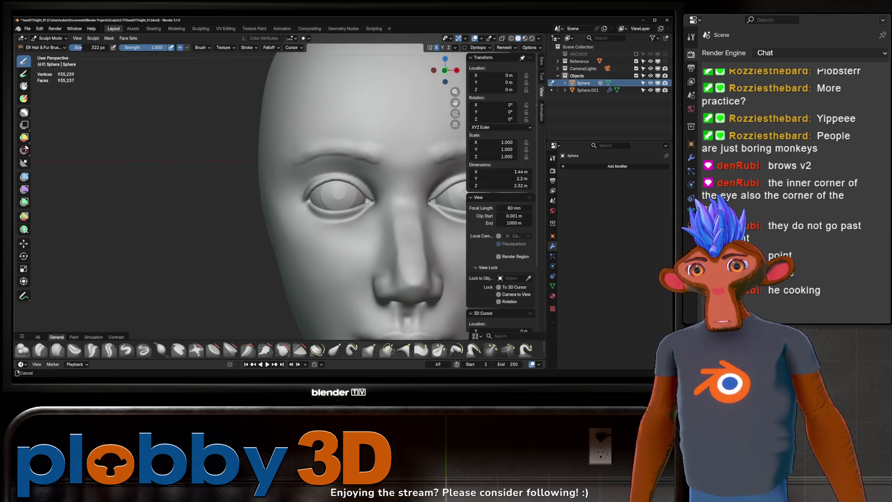
mouse_move(301, 146)
middle_mouse_down("ctrl")
mouse_move(276, 192)
mouse_move(341, 152)
mouse_move(372, 155)
mouse_move(374, 200)
middle_mouse_up("ctrl")
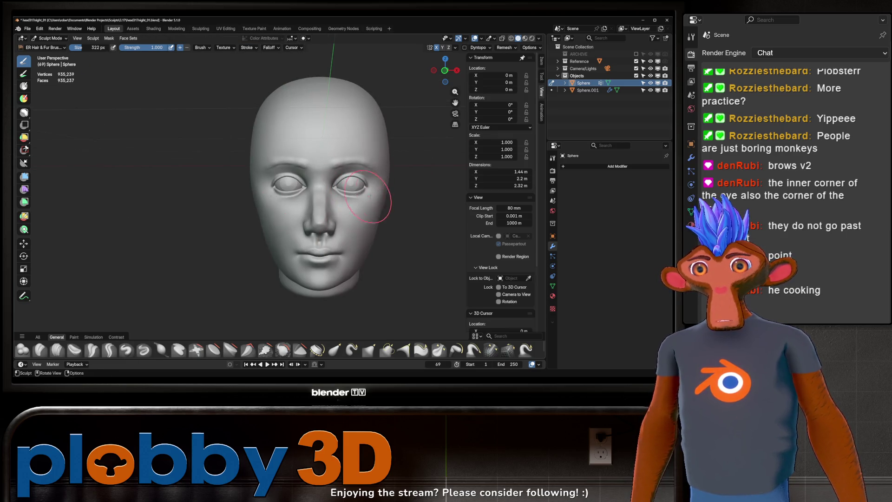
scroll(383, 181, "down", 2)
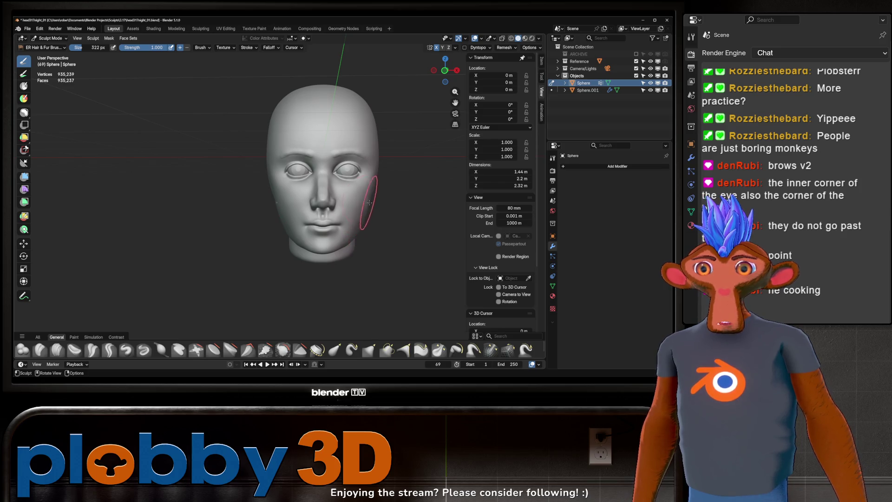
mouse_move(369, 202)
middle_mouse_down()
mouse_move(313, 205)
mouse_move(388, 185)
mouse_move(360, 197)
mouse_move(318, 185)
mouse_move(340, 167)
mouse_move(273, 173)
mouse_move(309, 199)
middle_mouse_up()
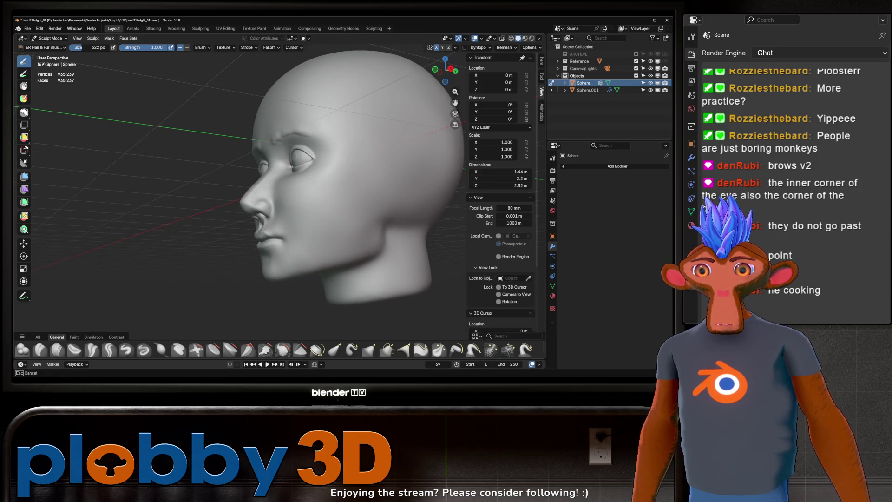
mouse_move(298, 259)
middle_mouse_down()
mouse_move(308, 194)
mouse_move(295, 197)
mouse_move(365, 185)
middle_mouse_up()
mouse_move(353, 224)
middle_mouse_down()
mouse_move(368, 205)
mouse_move(358, 186)
mouse_move(342, 162)
mouse_move(325, 176)
middle_mouse_up()
left_click(144, 349)
- Sharpen both brows with Draw Sharp at 188 px
key("f")
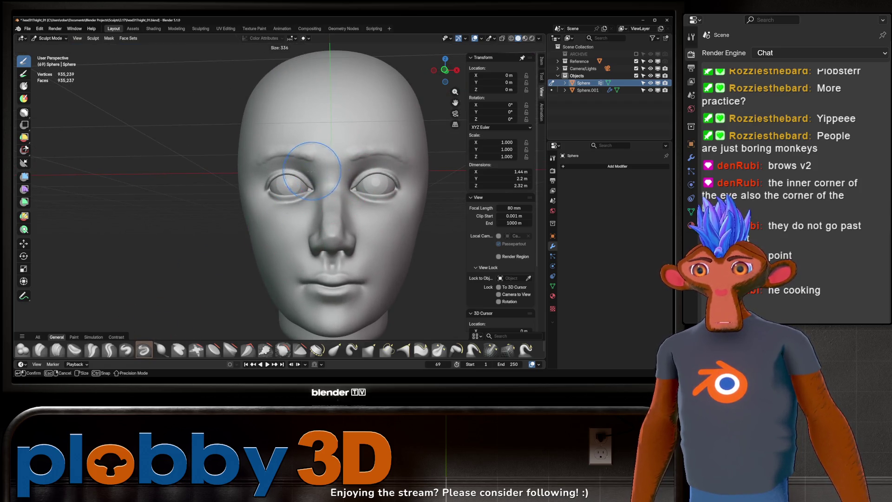
left_click(316, 170)
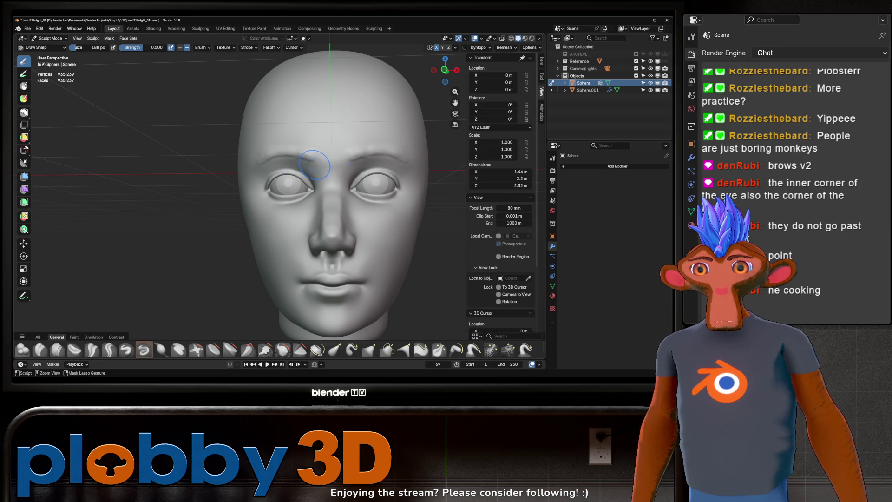
left_click_drag(315, 165, 258, 160)
middle_click_drag(285, 165, 304, 178)
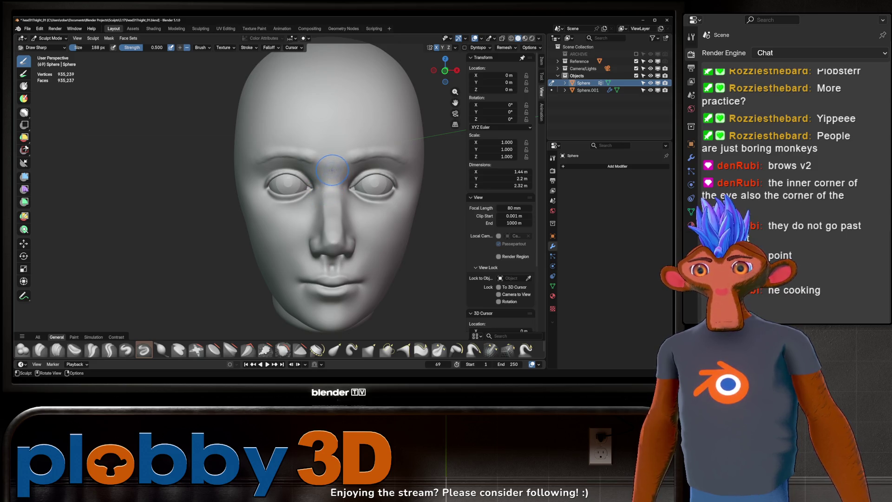
- Carve a sharper crease between the lips
middle_click_drag(332, 170, 314, 234)
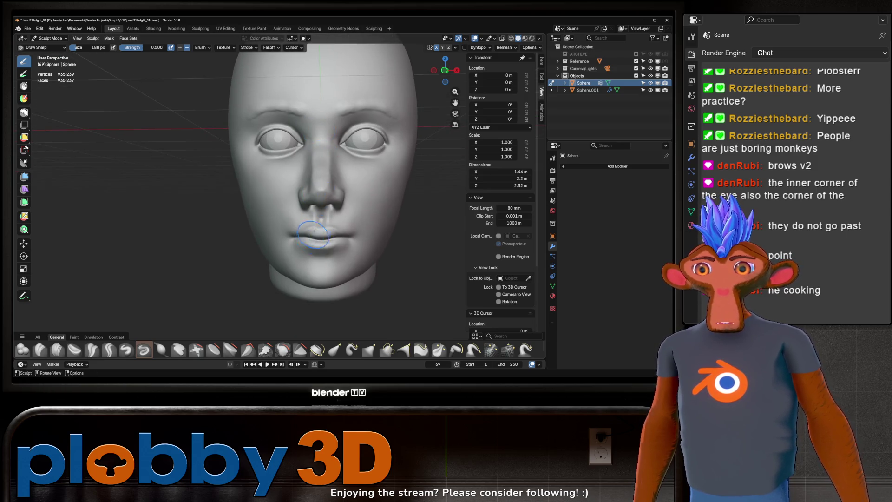
scroll(313, 235, "up", 3)
mouse_move(277, 224)
left_mouse_down()
mouse_move(313, 227)
mouse_move(326, 217)
mouse_move(287, 219)
mouse_move(331, 228)
mouse_move(316, 226)
left_mouse_up()
mouse_move(316, 226)
middle_mouse_down()
mouse_move(362, 218)
mouse_move(320, 187)
middle_mouse_up()
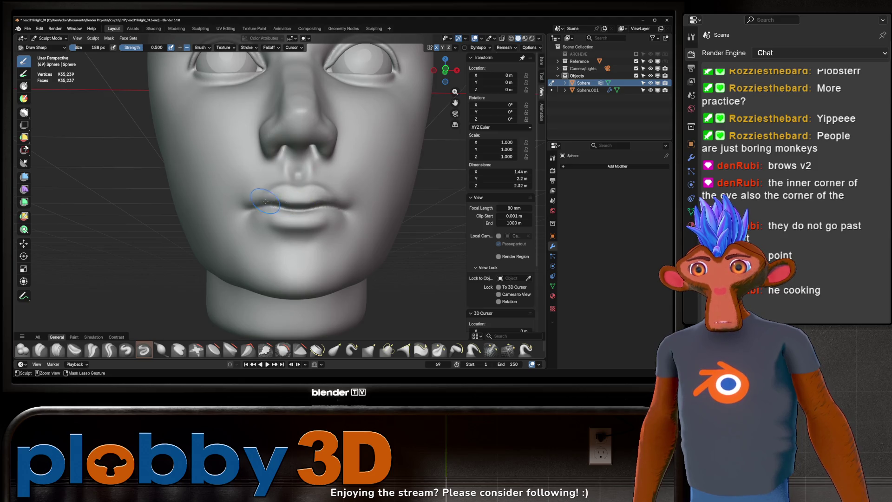
middle_click_drag(285, 202, 289, 222)
- Sketch fine short lines on the chin below the lower lip
middle_click_drag(282, 224, 305, 230)
scroll(307, 232, "up", 2)
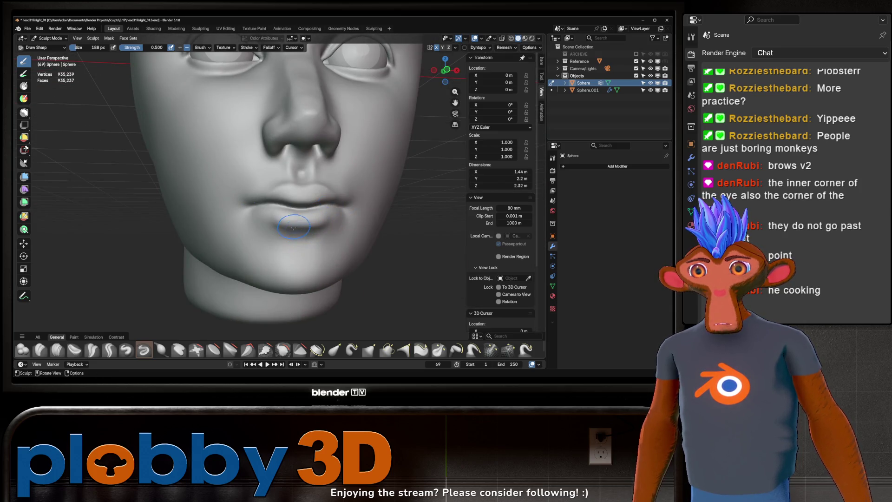
left_click_drag(281, 241, 272, 247)
left_click_drag(275, 251, 273, 247)
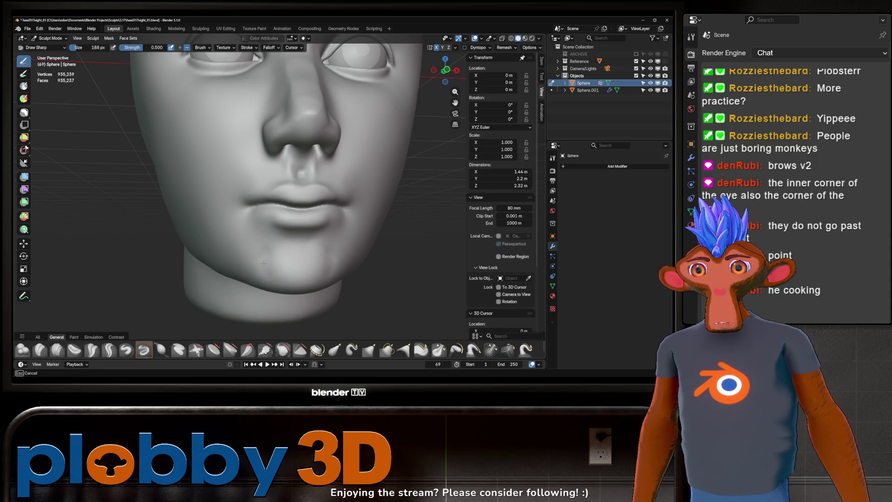
middle_click_drag(279, 253, 296, 224)
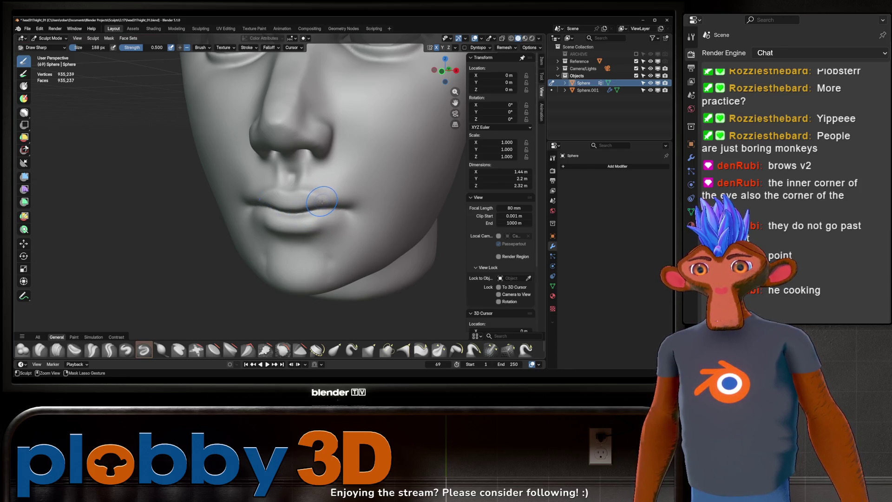
scroll(321, 205, "down", 4)
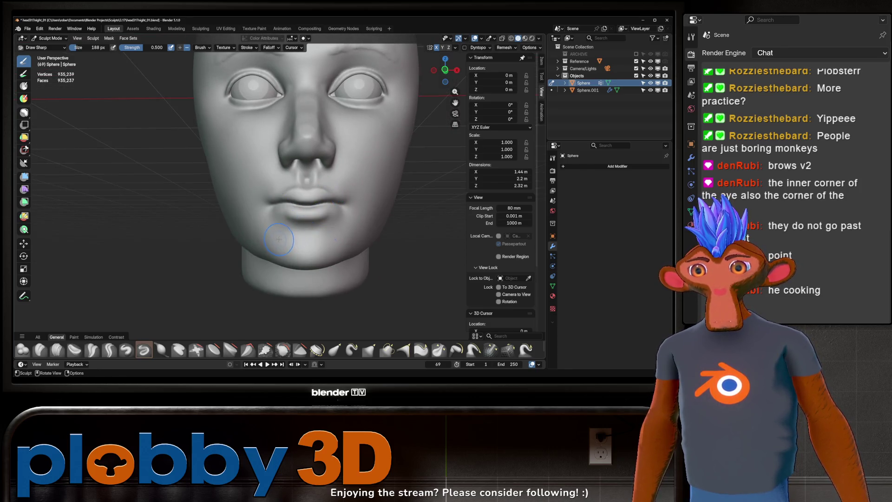
mouse_move(275, 233)
middle_mouse_down()
mouse_move(325, 218)
mouse_move(303, 221)
middle_mouse_up()
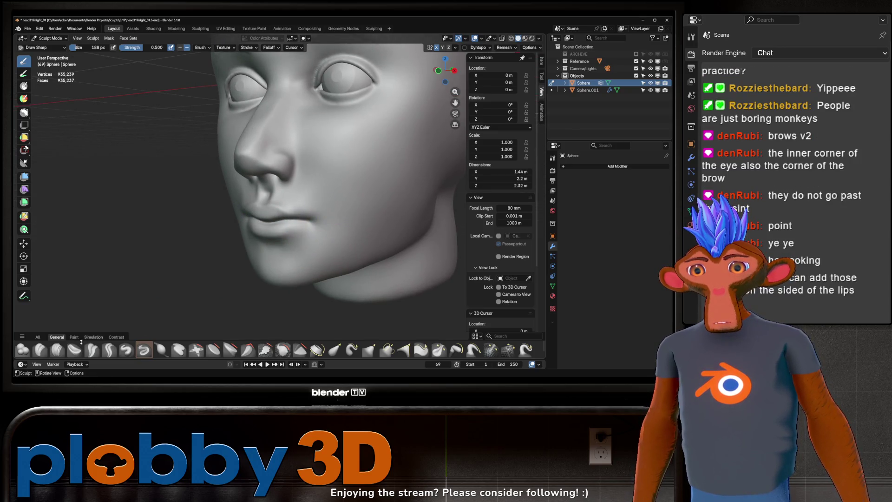
- Try a Clay Strips stroke beside the lips, then undo it
key("c")
scroll(302, 222, "up", 2)
mouse_move(281, 230)
left_mouse_down()
mouse_move(297, 249)
mouse_move(312, 249)
mouse_move(306, 232)
mouse_move(321, 227)
mouse_move(283, 228)
left_mouse_up()
key("ctrl+z")
key("ctrl+z")
- With Clay Strips at 112 px, add a small fat pad at the mouth corner
key("f")
left_click(288, 224)
left_click_drag(281, 229, 312, 225)
middle_click_drag(313, 224, 327, 200)
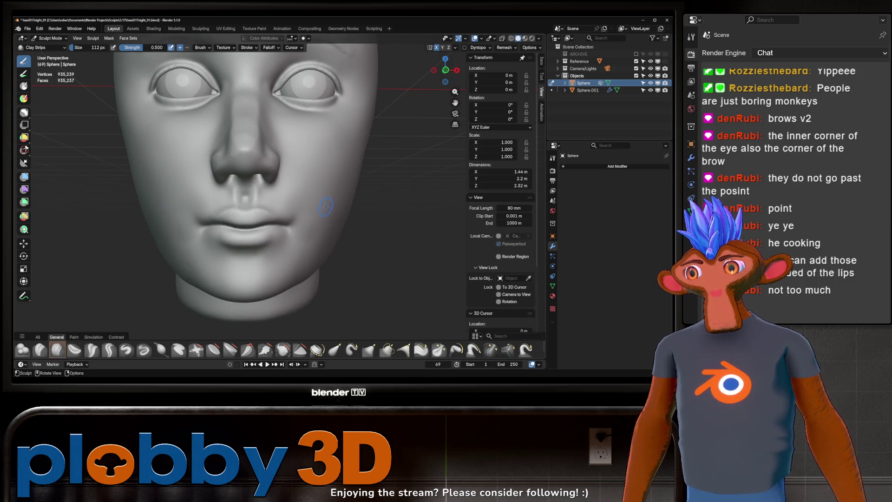
scroll(325, 206, "up", 3)
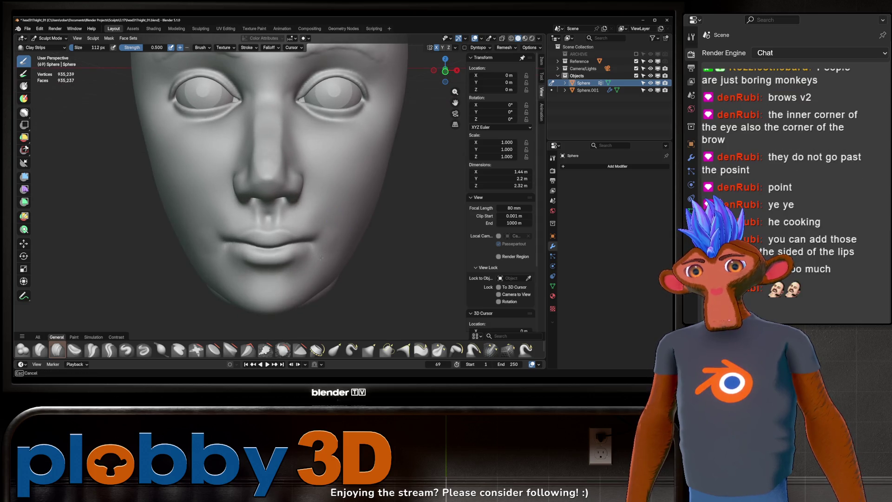
- Shrink the Clay Strips brush to 64 px and stroke fat pads at both mouth corners
mouse_move(321, 257)
middle_mouse_down("ctrl")
mouse_move(345, 208)
mouse_move(338, 217)
middle_mouse_up("ctrl")
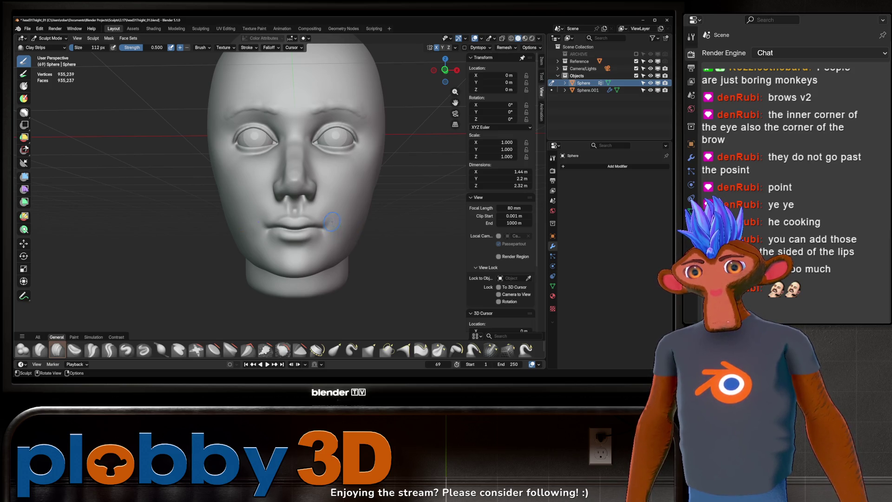
middle_click_drag(332, 221, 329, 220)
left_click(331, 222)
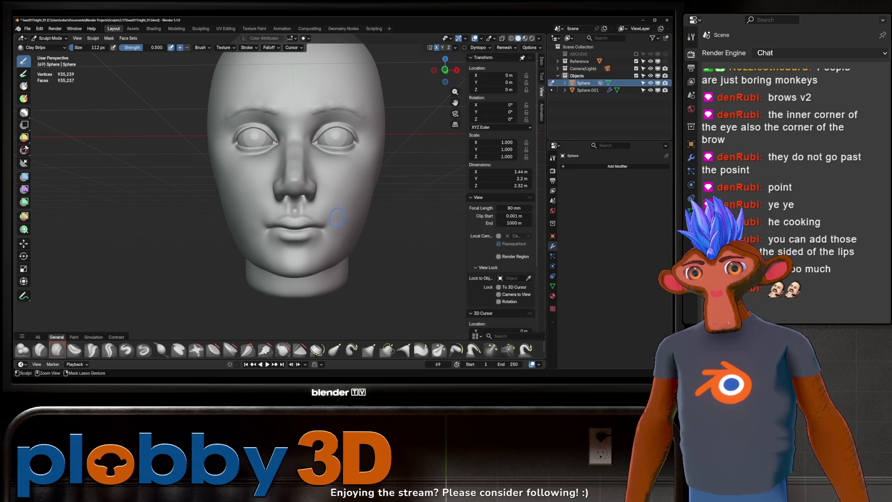
left_click_drag(331, 222, 332, 227)
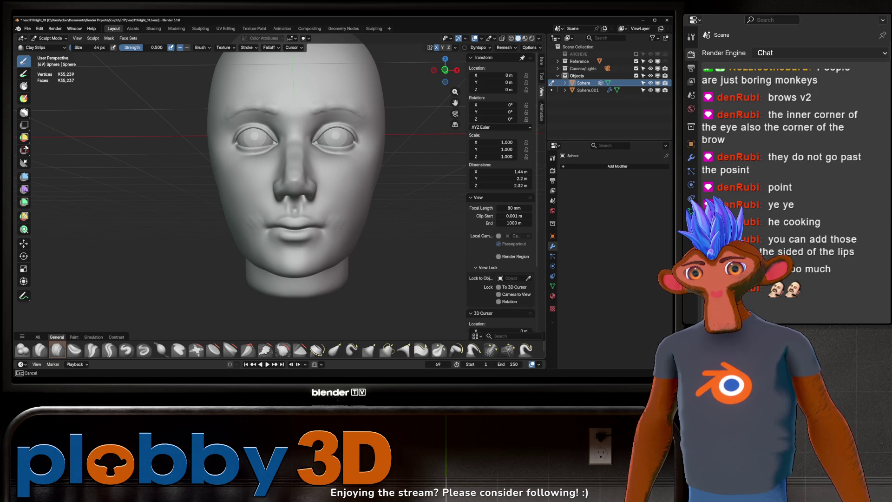
left_click_drag(329, 215, 331, 228)
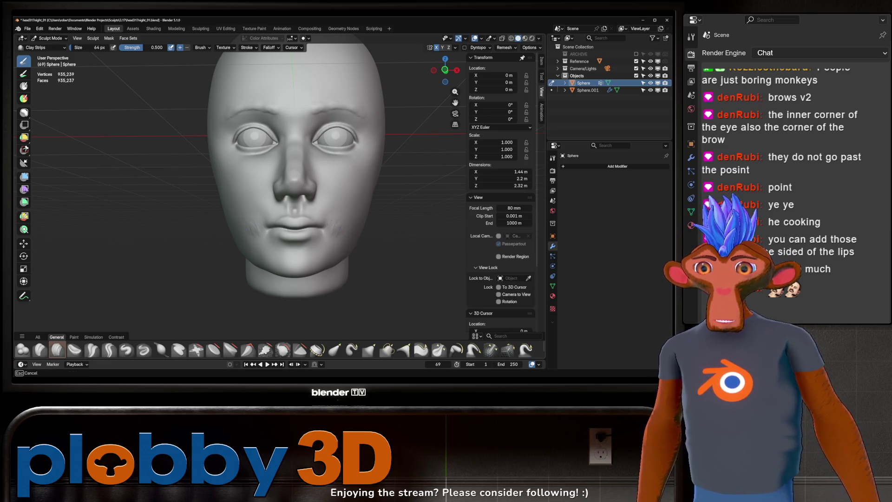
left_click_drag(338, 230, 348, 204)
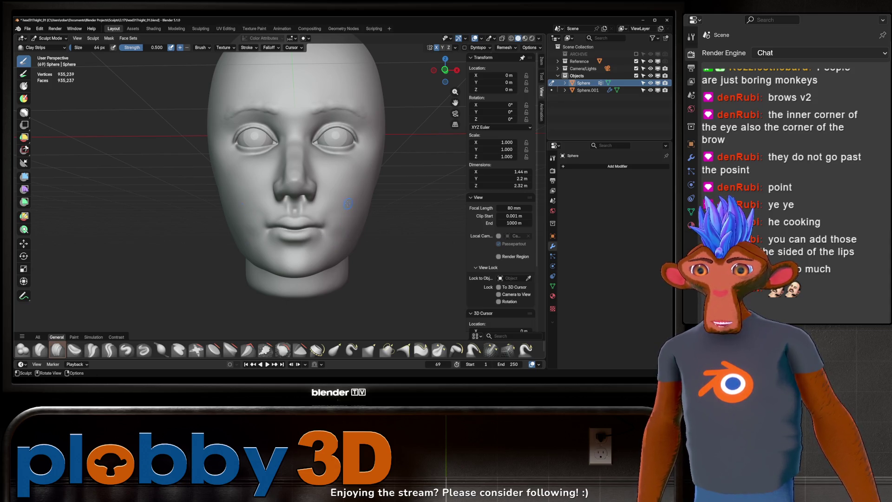
- Undo the unwanted corner strokes and reshape the lip-corner pad from a three-quarter view
key("ctrl")
key("ctrl+z")
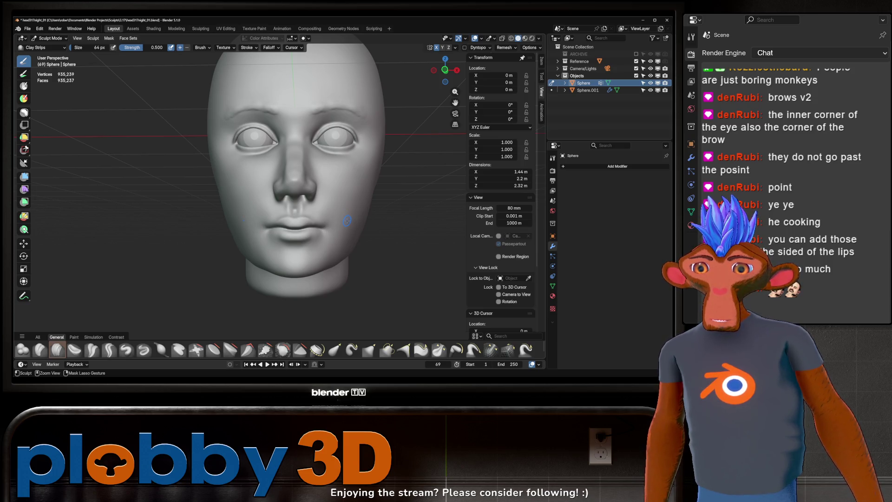
key("shift")
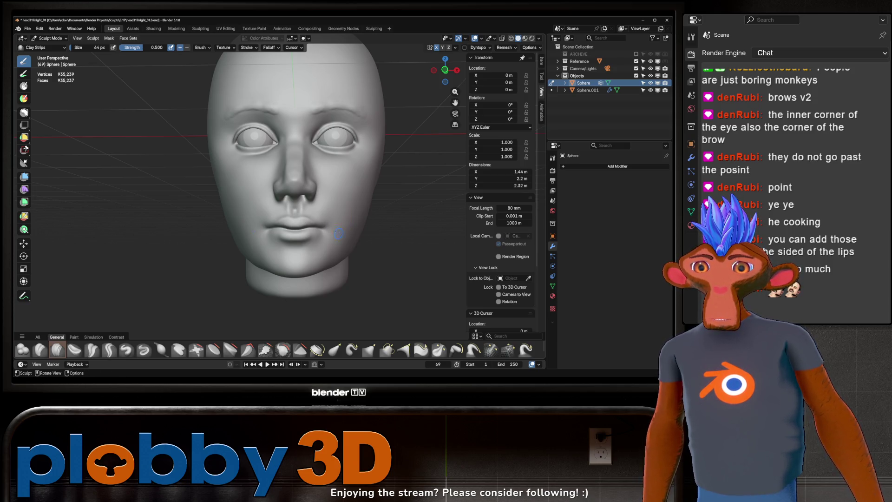
mouse_move(348, 222)
middle_mouse_down()
mouse_move(311, 211)
mouse_move(324, 222)
middle_mouse_up()
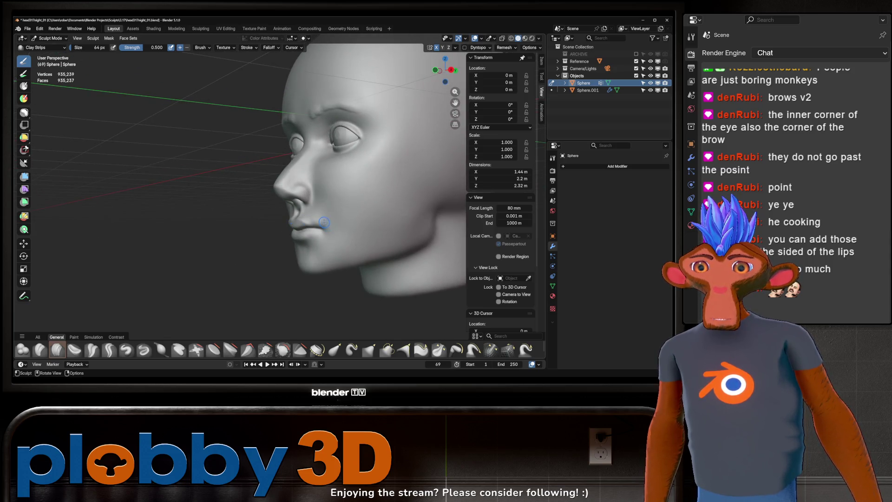
left_click_drag(329, 224, 327, 229)
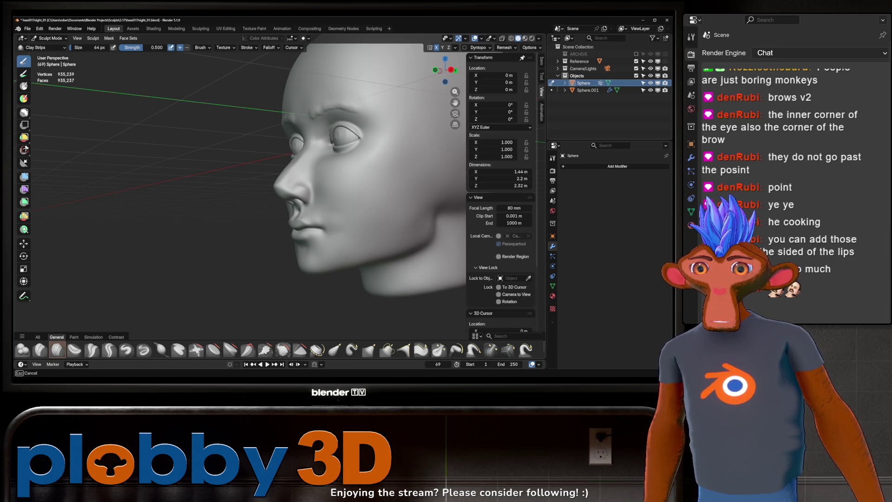
mouse_move(328, 222)
middle_mouse_down()
mouse_move(342, 217)
mouse_move(336, 227)
middle_mouse_up()
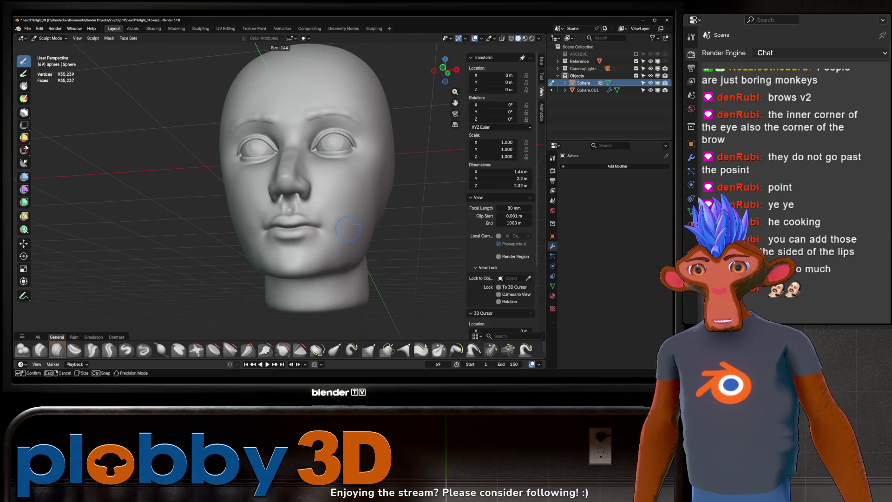
- Resize the brush from 150 px to 94 px and build up the pad beside the mouth
key("f")
left_click(347, 210)
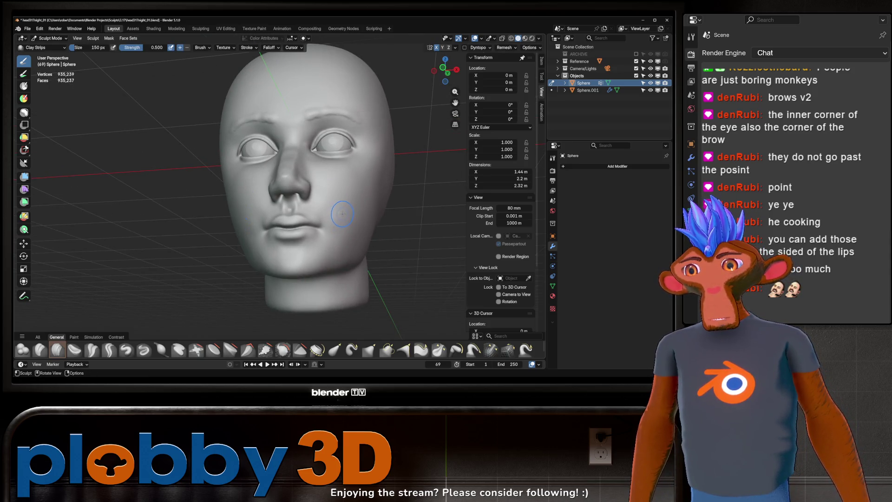
mouse_move(342, 214)
middle_mouse_down()
mouse_move(361, 192)
mouse_move(366, 212)
middle_mouse_up()
scroll(363, 190, "up", 2)
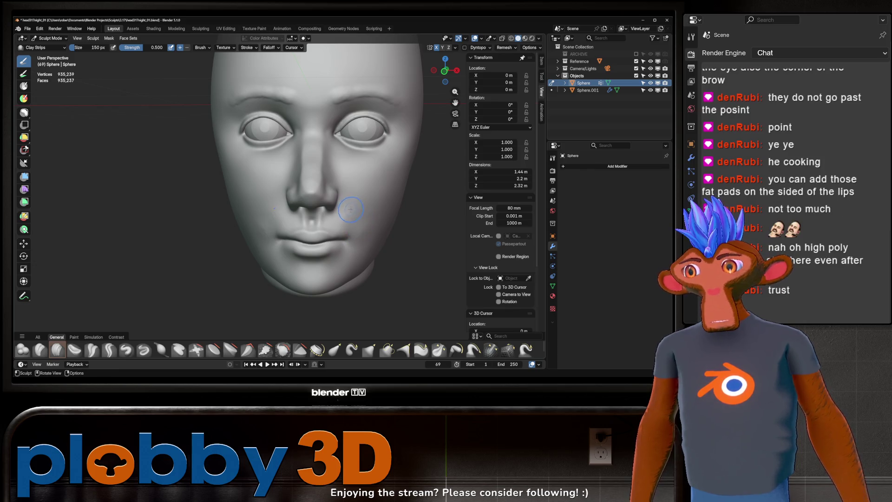
key("f")
left_click(361, 224)
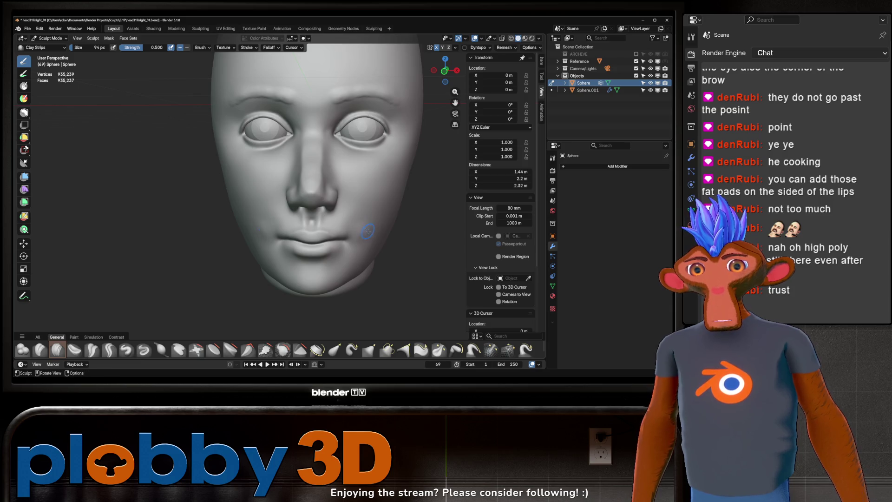
mouse_move(367, 225)
left_mouse_down()
mouse_move(350, 232)
mouse_move(366, 241)
left_mouse_up()
- Check and shape the mouth area from the side profile
scroll(360, 221, "down", 2)
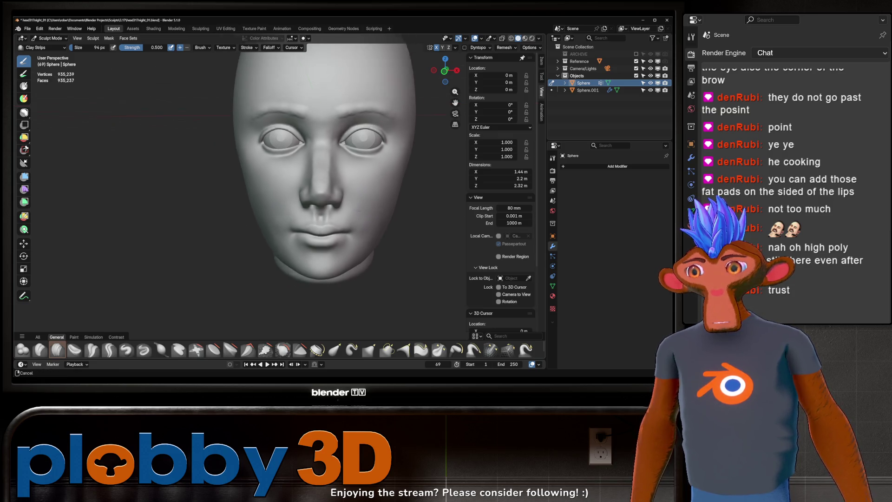
middle_click_drag(352, 217, 329, 211)
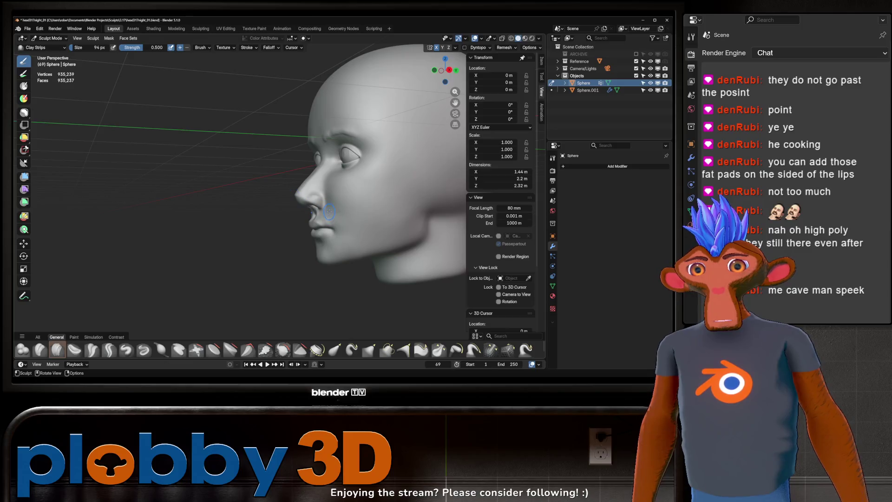
left_click_drag(334, 218, 334, 217)
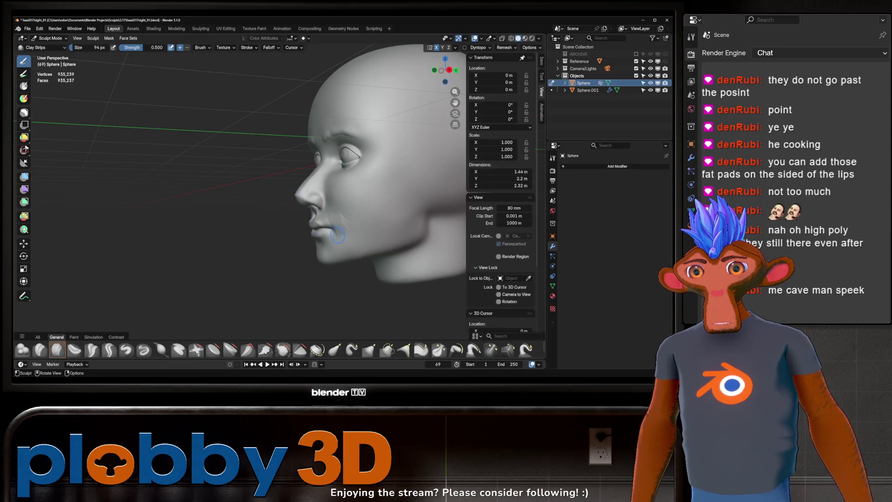
middle_click_drag(336, 217, 335, 215)
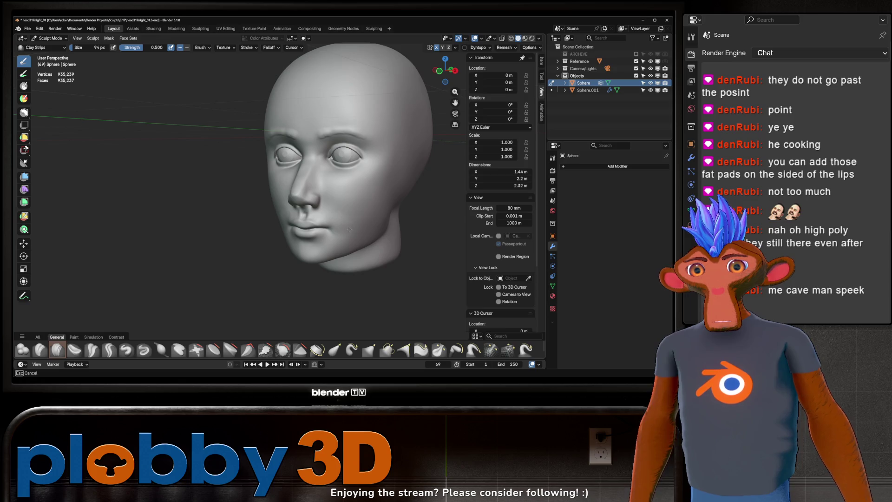
- Inspect the face from several angles and add clay to the chin with a 62 px brush
mouse_move(344, 230)
middle_mouse_down()
mouse_move(369, 204)
mouse_move(375, 212)
middle_mouse_up()
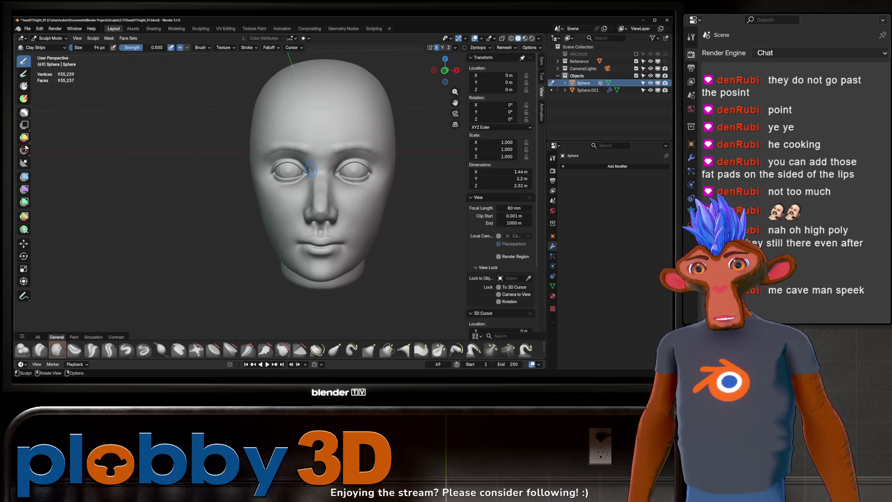
mouse_move(285, 198)
middle_mouse_down()
mouse_move(344, 187)
mouse_move(321, 188)
mouse_move(320, 175)
mouse_move(310, 183)
mouse_move(234, 179)
mouse_move(332, 199)
mouse_move(354, 188)
mouse_move(291, 175)
mouse_move(329, 174)
mouse_move(319, 181)
middle_mouse_up()
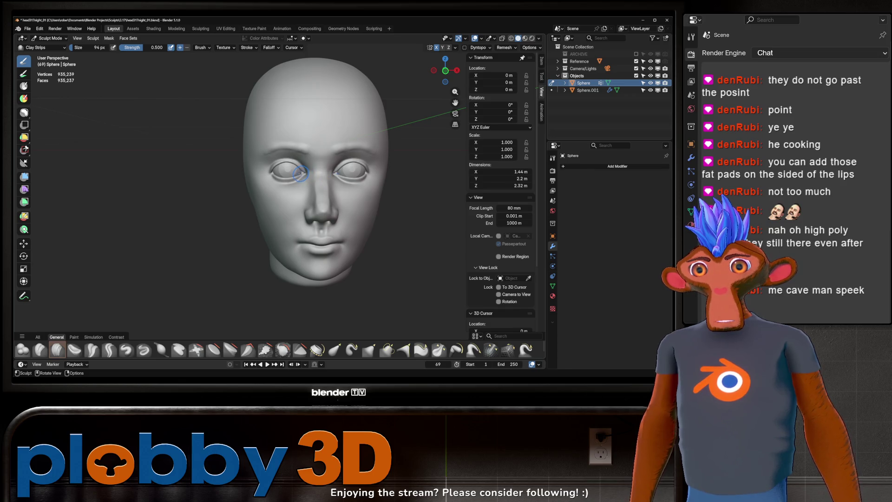
mouse_move(299, 177)
middle_mouse_down()
mouse_move(335, 208)
mouse_move(358, 204)
mouse_move(239, 200)
middle_mouse_up()
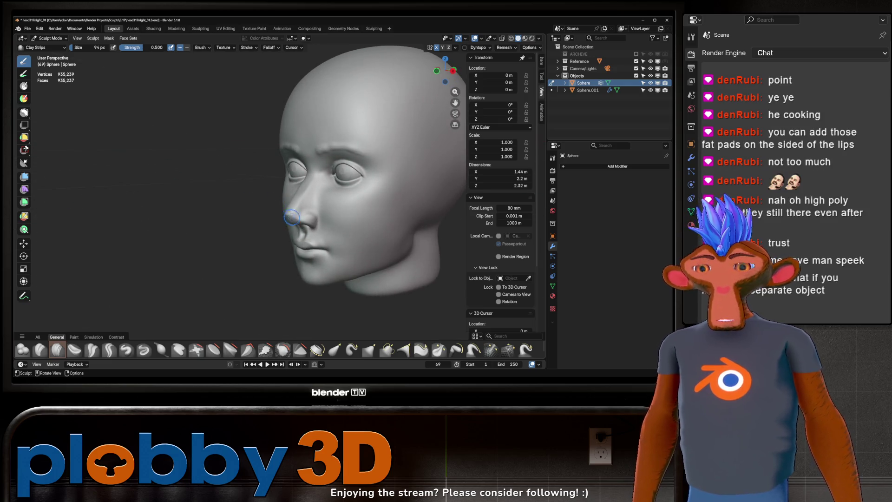
middle_click_drag(295, 205, 344, 195)
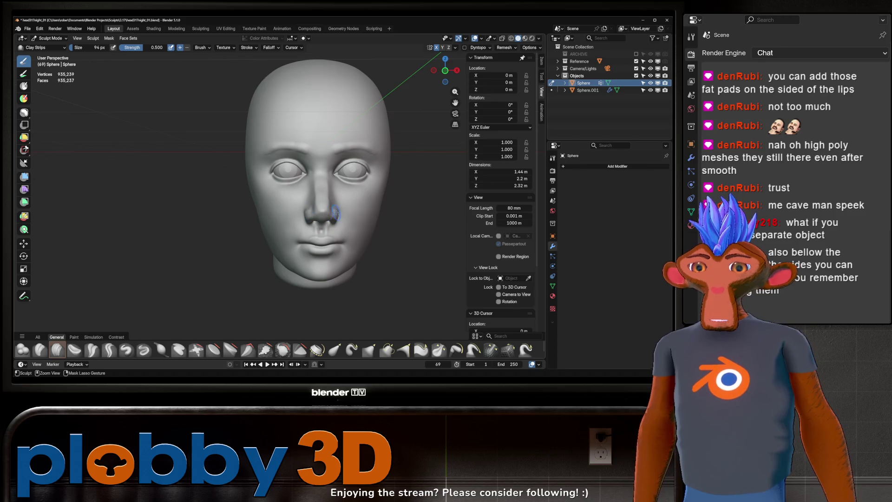
mouse_move(297, 214)
middle_mouse_down()
mouse_move(307, 212)
mouse_move(296, 242)
middle_mouse_up()
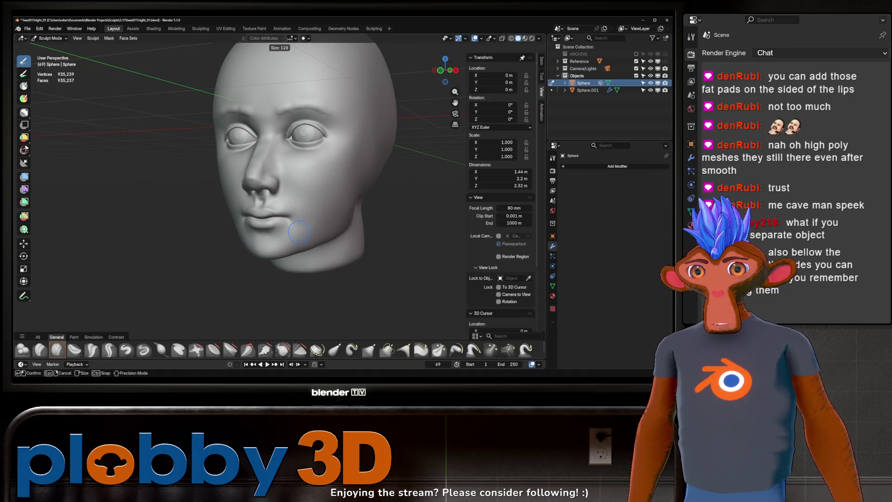
left_click_drag(296, 242, 299, 245)
left_click(293, 237)
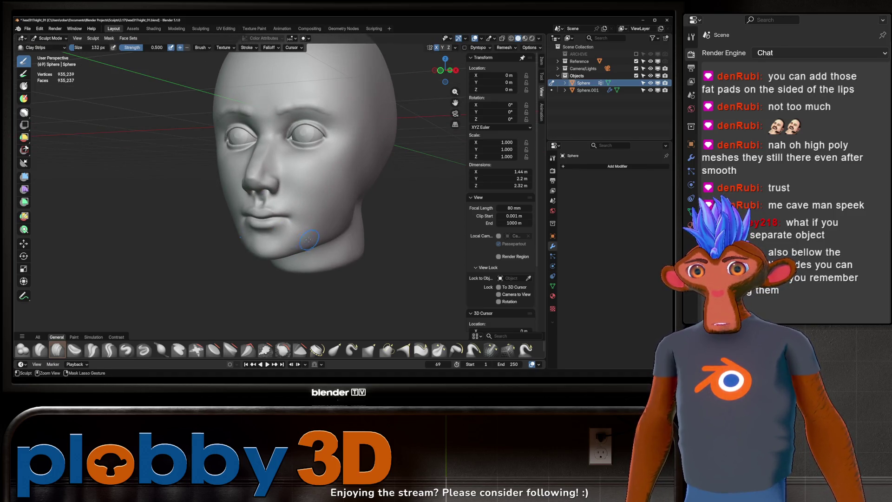
key("f")
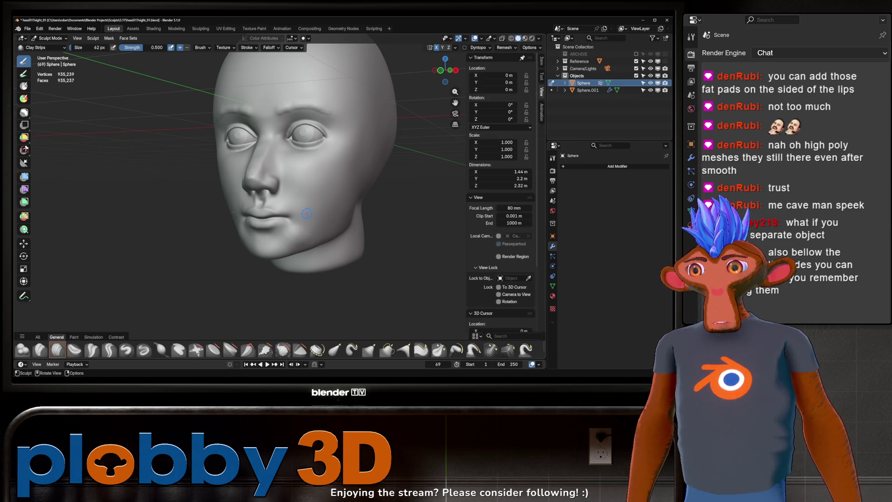
mouse_move(307, 238)
middle_mouse_down()
mouse_move(311, 247)
mouse_move(327, 238)
middle_mouse_up()
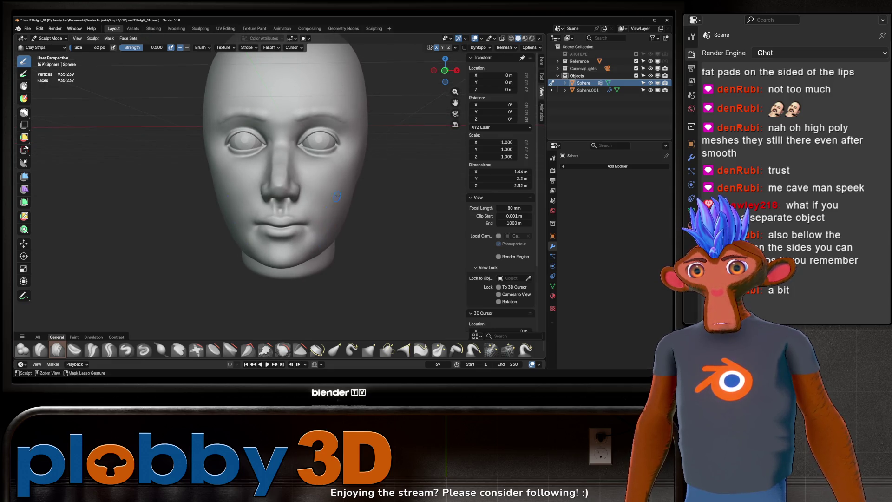
middle_click_drag(337, 197, 343, 218, "ctrl")
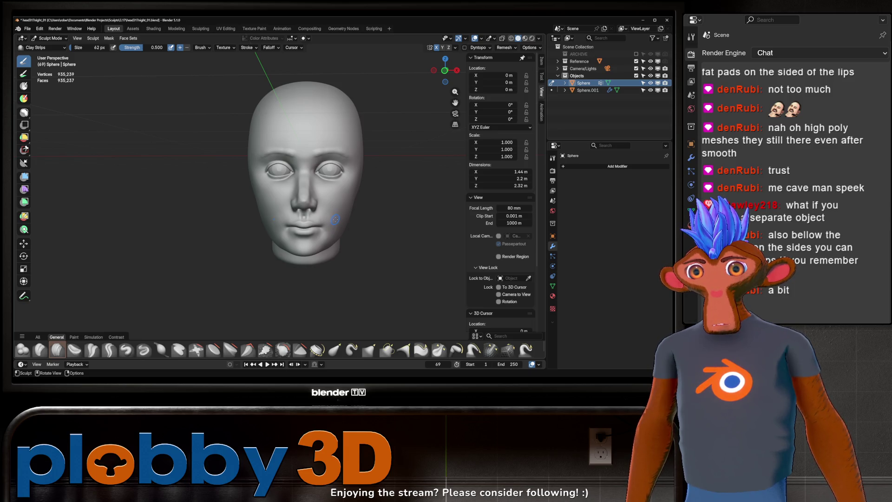
- Enlarge the brush to 222 px and pull the mouth and lips into shape with Grab
key("f")
left_click(348, 213)
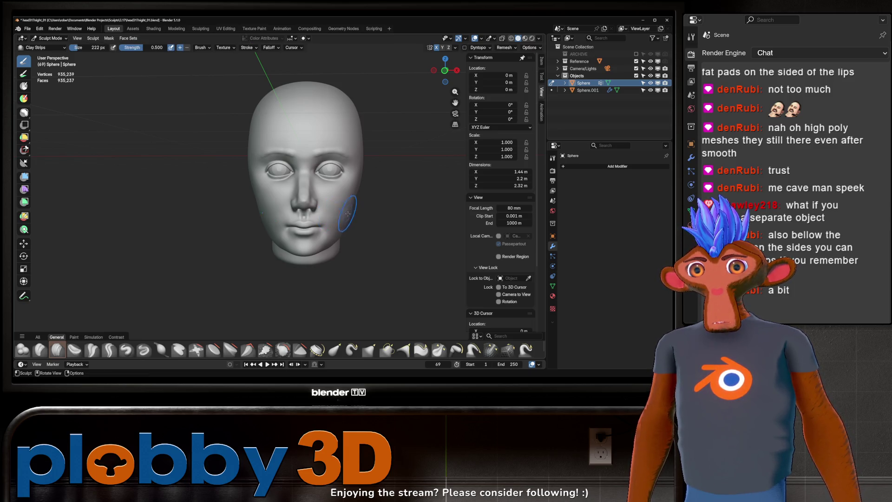
key("g")
left_click_drag(335, 223, 339, 220)
mouse_move(341, 223)
left_mouse_down()
mouse_move(367, 239)
mouse_move(331, 218)
mouse_move(353, 229)
left_mouse_up()
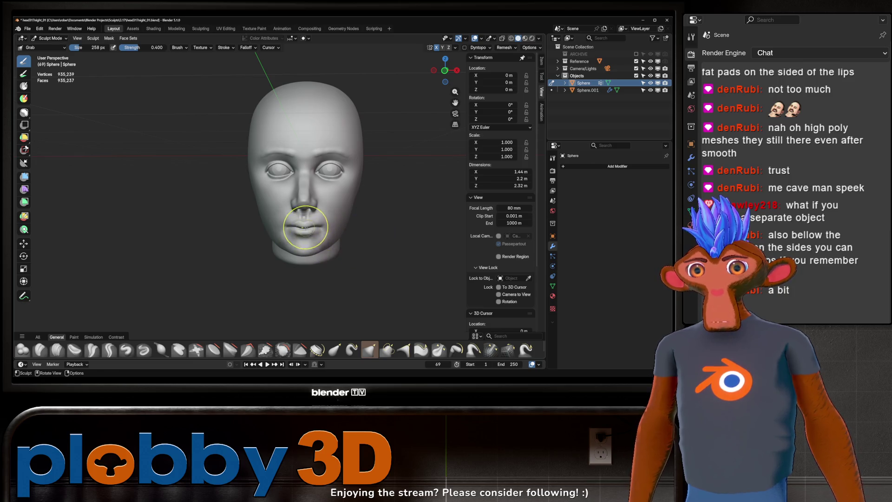
left_click_drag(317, 224, 325, 229)
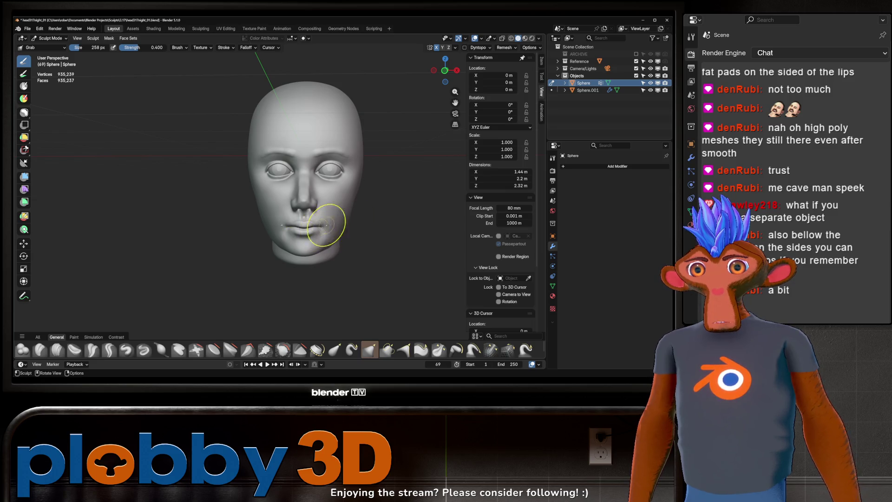
middle_click_drag(341, 221, 293, 232)
scroll(297, 223, "up", 4)
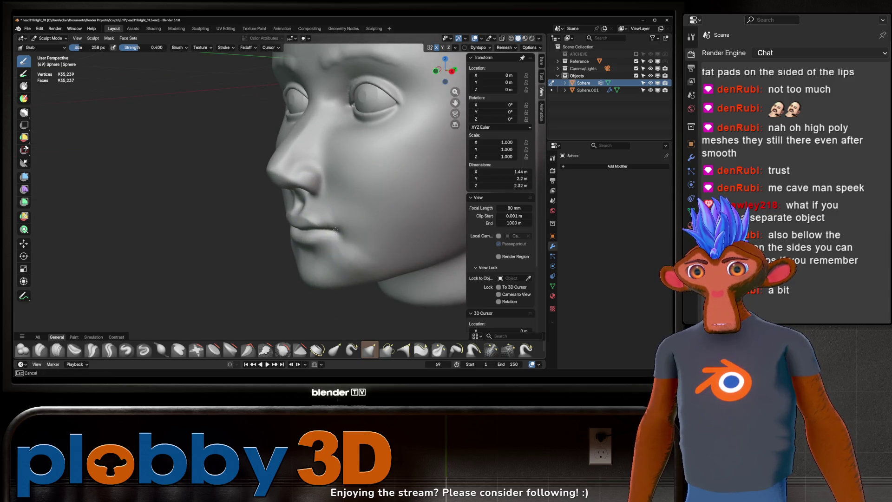
middle_click_drag(362, 196, 272, 266)
- Carve a vertical crease down the lower lip centre with a small Crease Sharp brush
key("shift+c")
key("f")
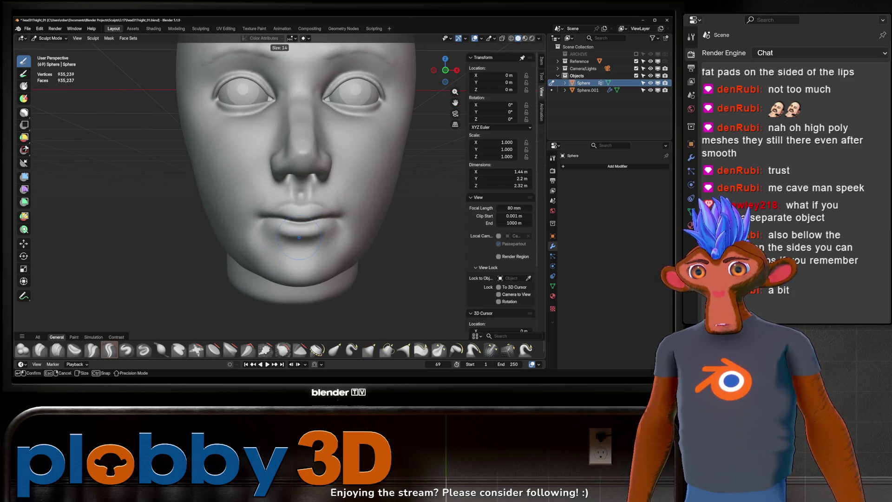
left_click(300, 237)
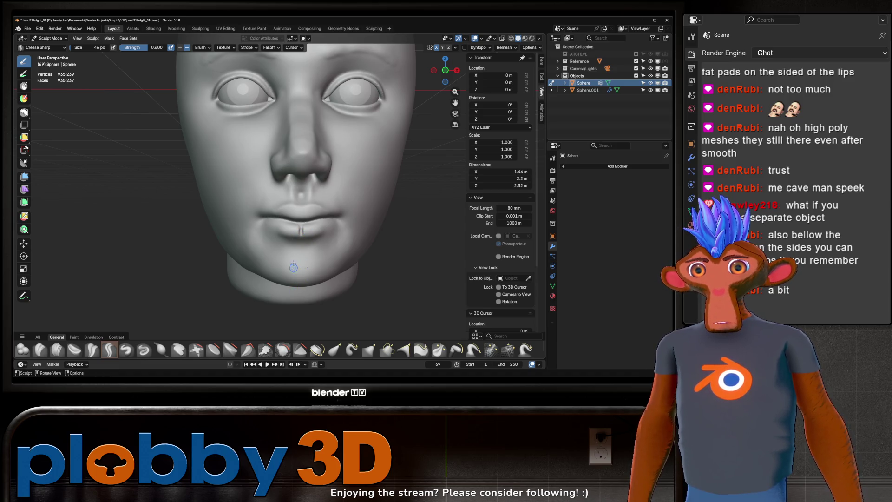
scroll(297, 227, "up", 5)
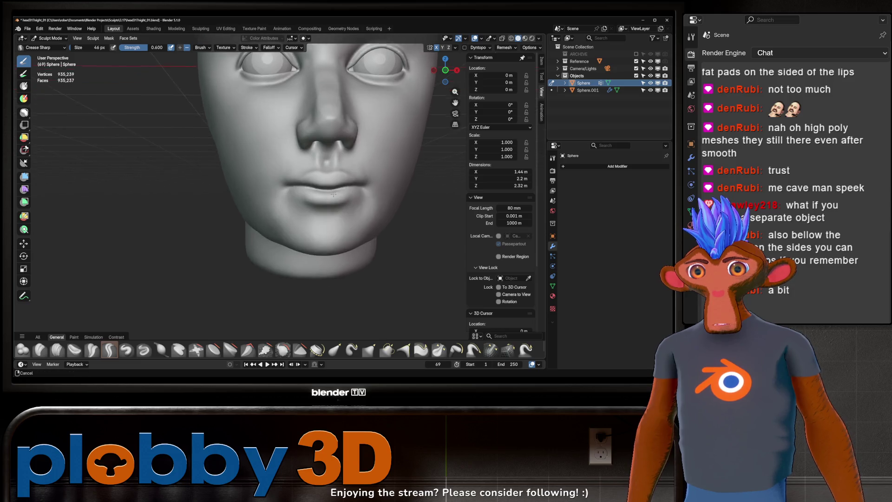
mouse_move(283, 231)
left_mouse_down()
mouse_move(282, 249)
mouse_move(288, 240)
left_mouse_up()
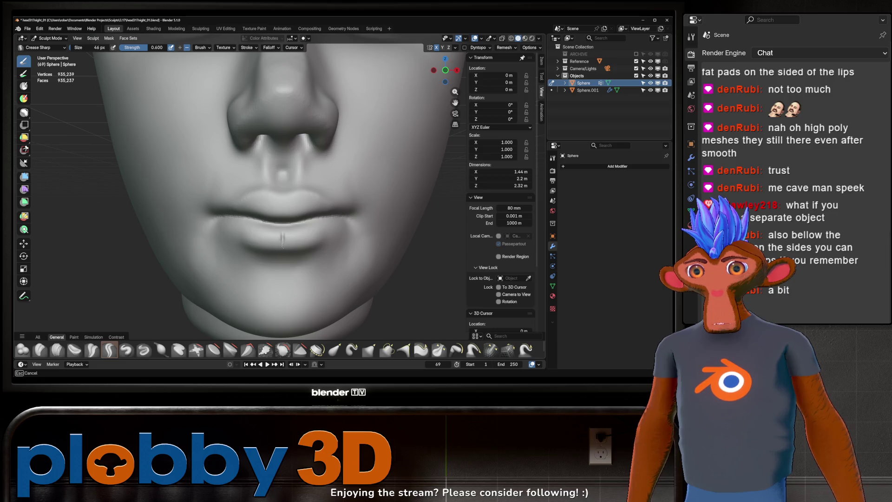
left_click_drag(283, 232, 283, 229)
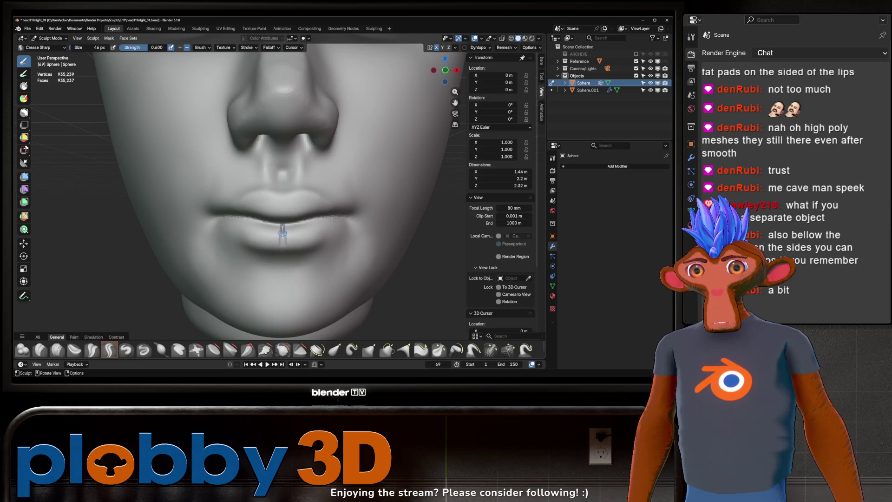
left_click_drag(283, 231, 282, 227)
middle_click_drag(283, 226, 288, 245)
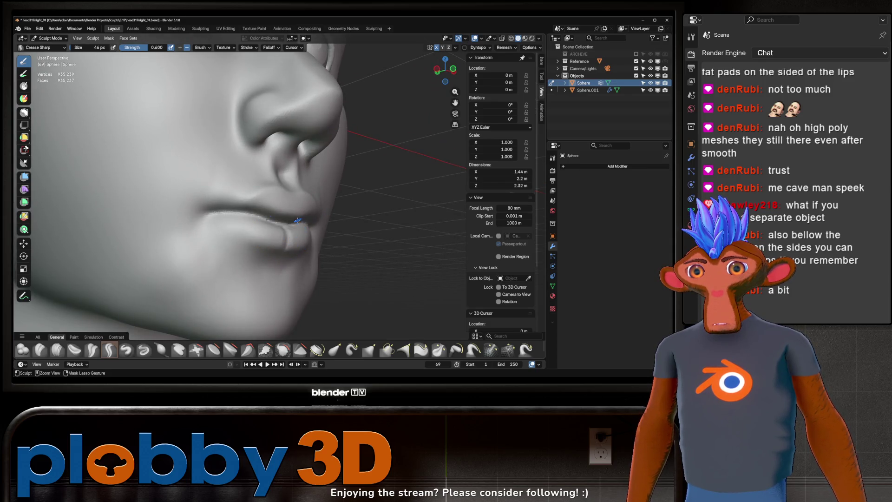
- Sharpen the crease along the lip line with a 100 px brush, undoing the outward extension
key("f")
left_click(291, 245)
middle_click_drag(286, 248, 273, 235)
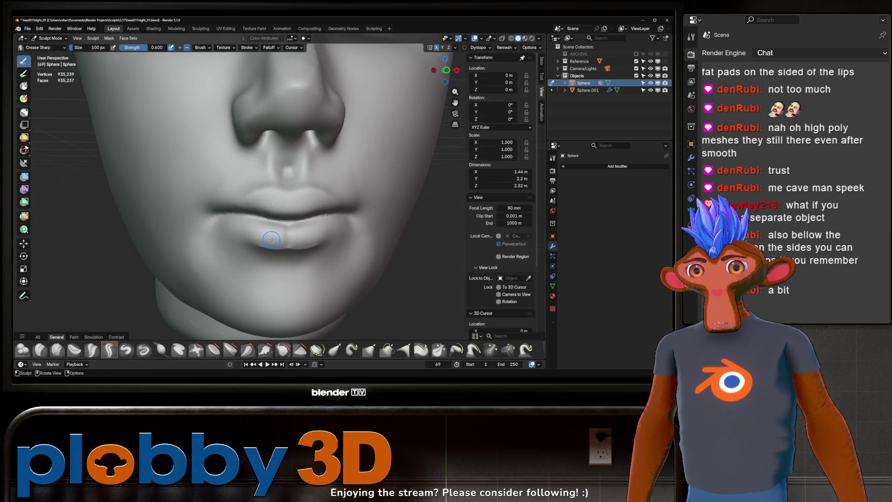
left_click_drag(271, 233, 328, 222)
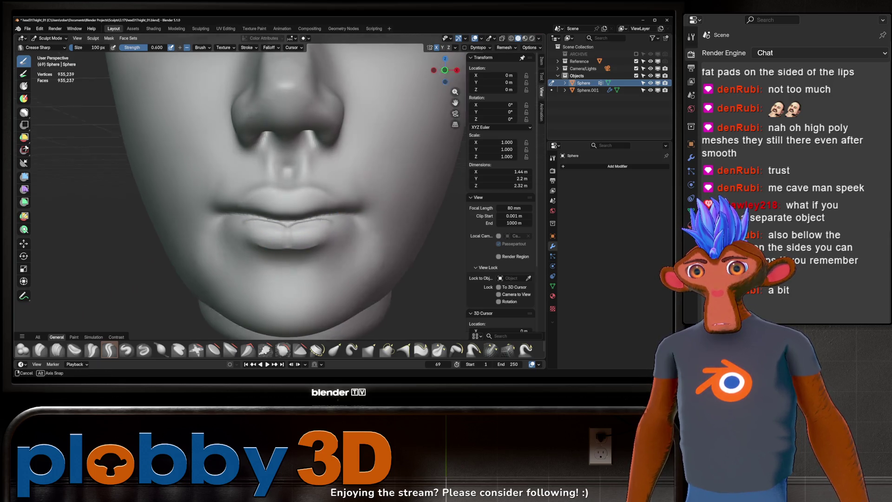
middle_click_drag(327, 221, 298, 226)
key("ctrl+z")
key("ctrl+z")
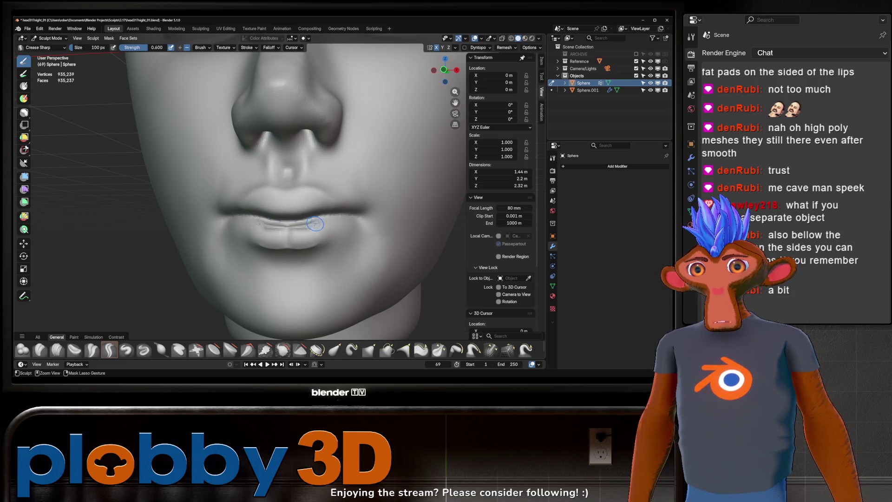
mouse_move(316, 226)
middle_mouse_down()
mouse_move(293, 224)
mouse_move(318, 222)
mouse_move(286, 238)
middle_mouse_up()
- Enlarge the brush to 172 px, frame the eyes, and open File > External Data
key("f")
scroll(286, 237, "down", 2)
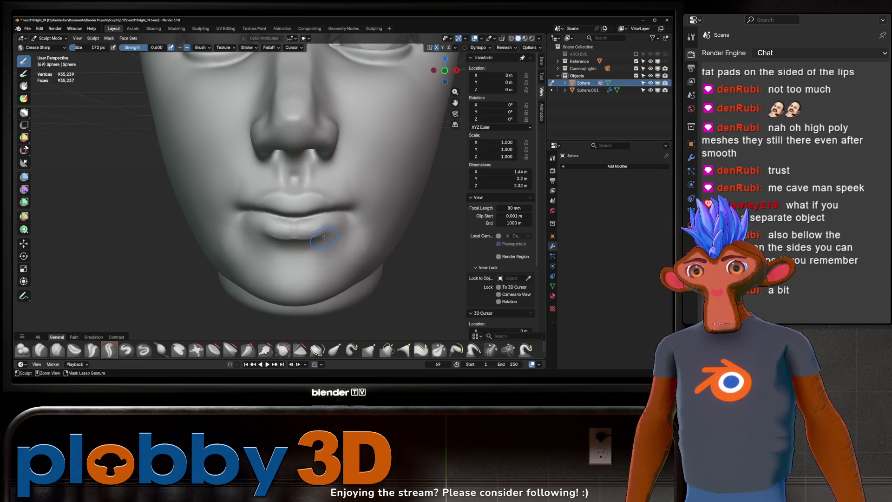
mouse_move(290, 240)
middle_mouse_down()
mouse_move(301, 214)
mouse_move(279, 224)
mouse_move(354, 209)
middle_mouse_up()
middle_click_drag(286, 228, 292, 227)
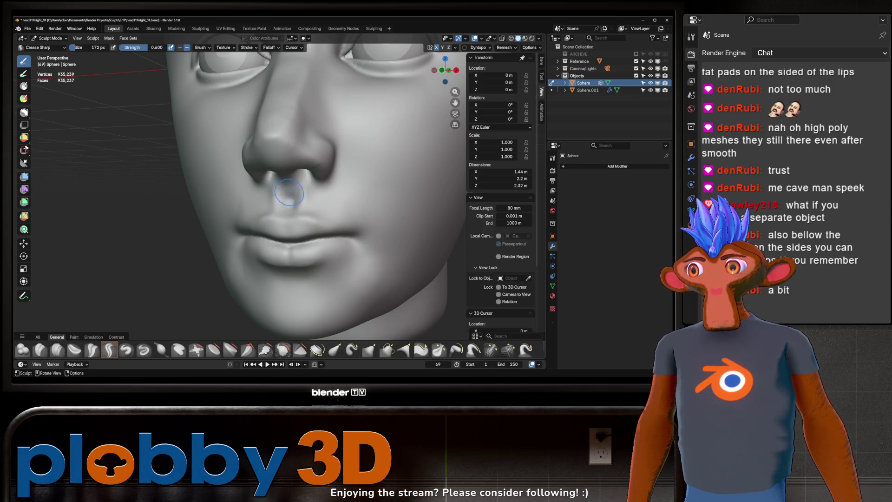
scroll(308, 205, "down", 2)
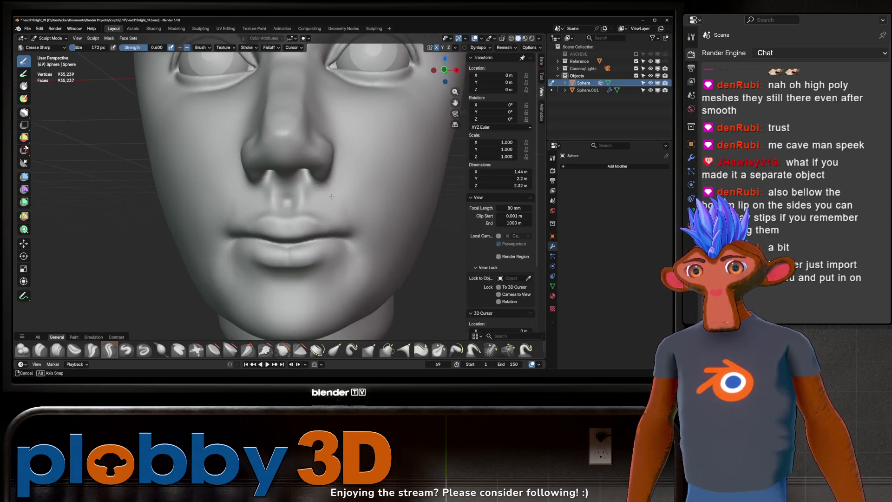
mouse_move(325, 195)
middle_mouse_down("shift")
mouse_move(310, 210)
mouse_move(306, 204)
middle_mouse_up("shift")
scroll(311, 207, "down", 5)
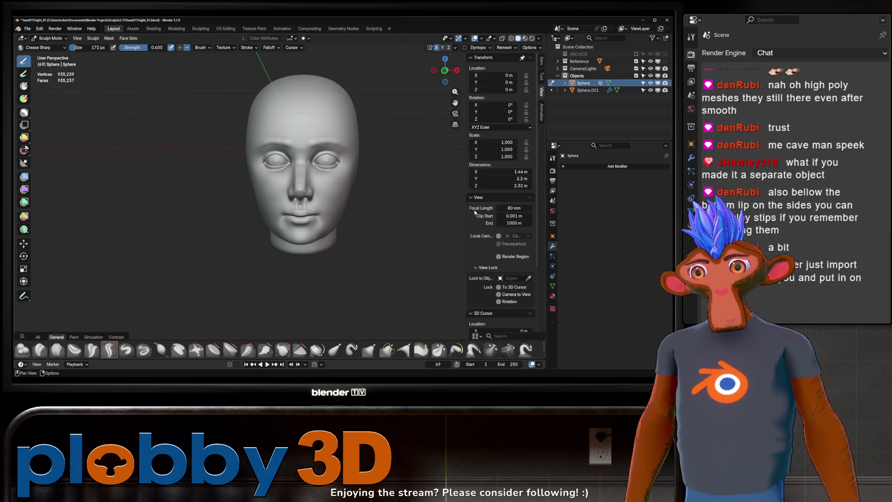
left_click(28, 29)
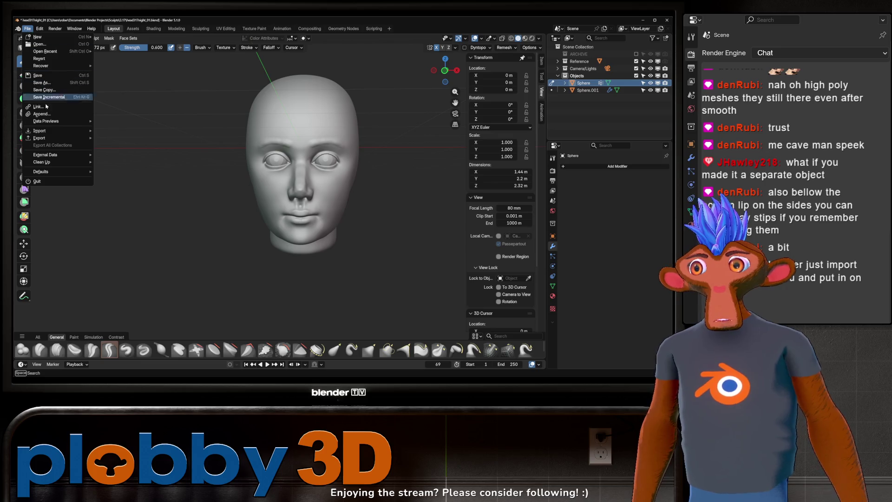
mouse_move(47, 155)
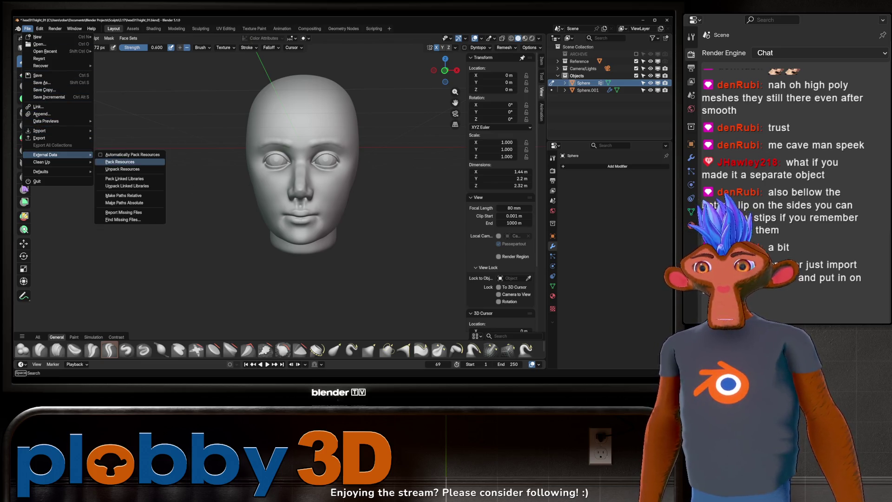
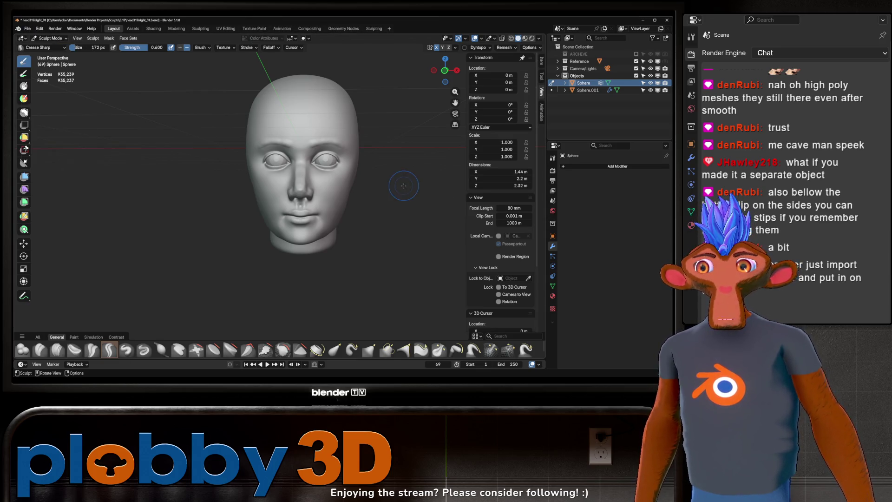
- Switch to Object Mode and import female head.obj as a Wavefront OBJ reference
left_click(43, 39)
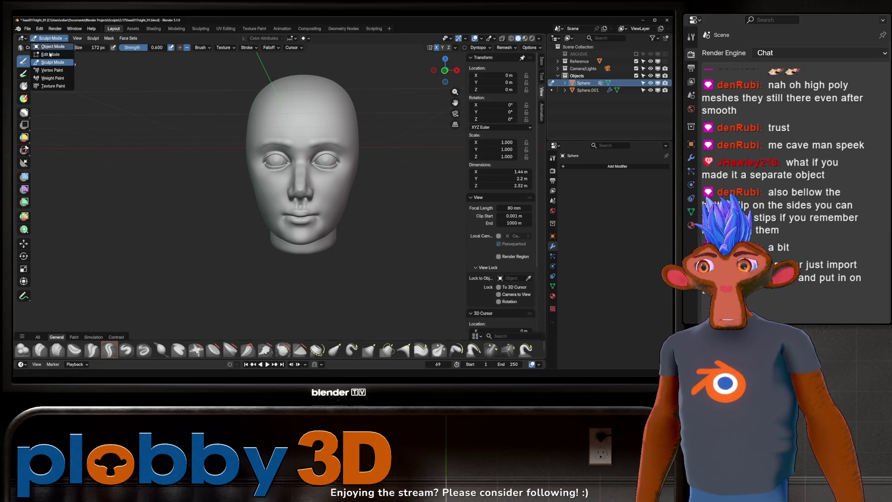
left_click(51, 47)
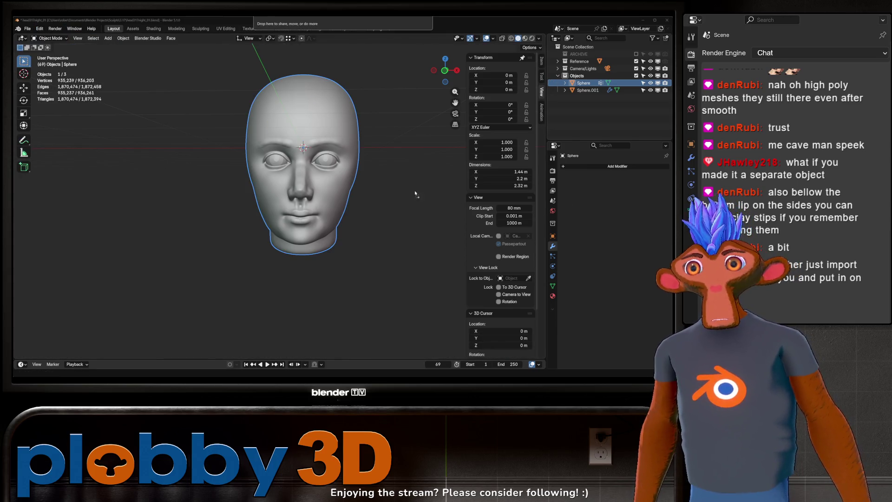
left_click_drag(669, 288, 430, 289)
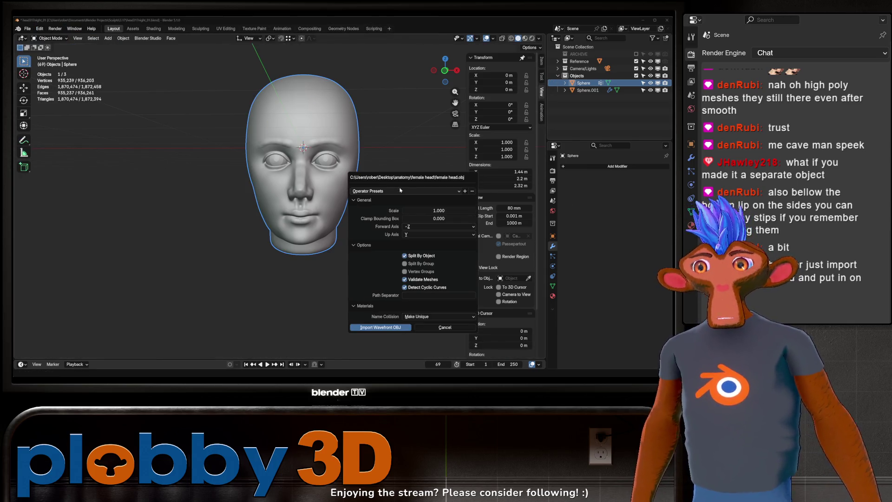
left_click(381, 327)
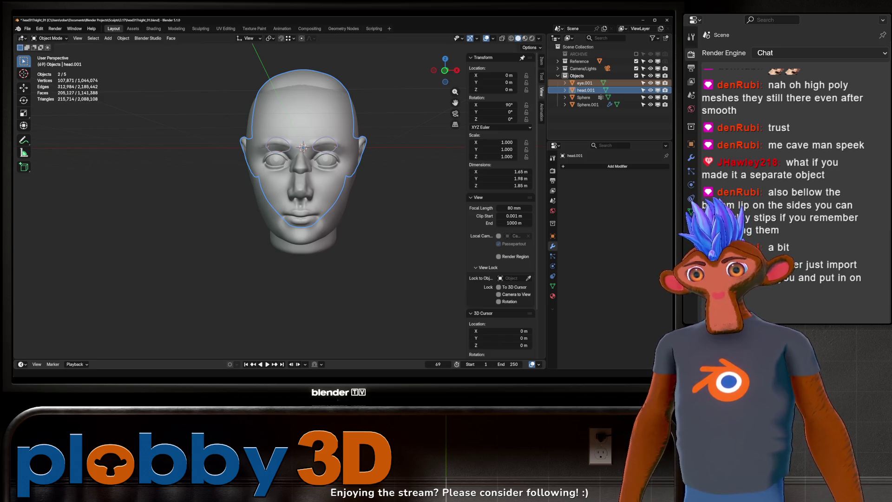
- Move the imported head right of the sculpt, aligning it in front view at X 2.027 m
key("g")
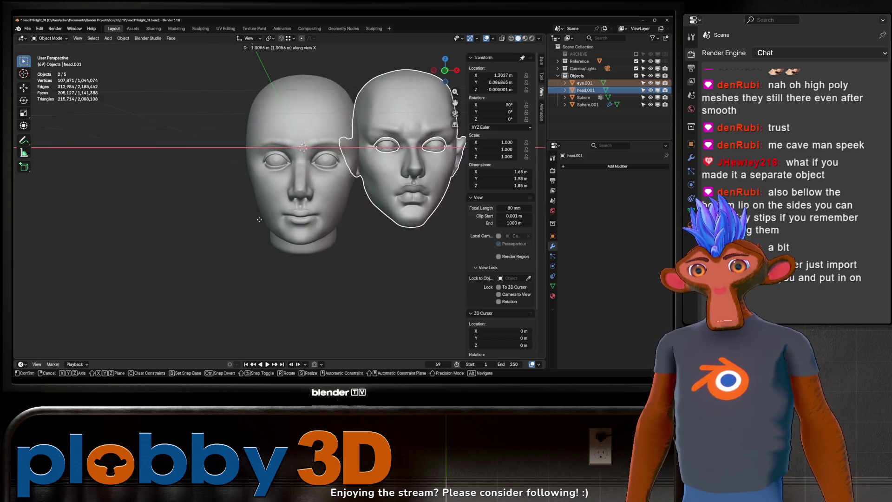
left_click(344, 196)
key("KP_1")
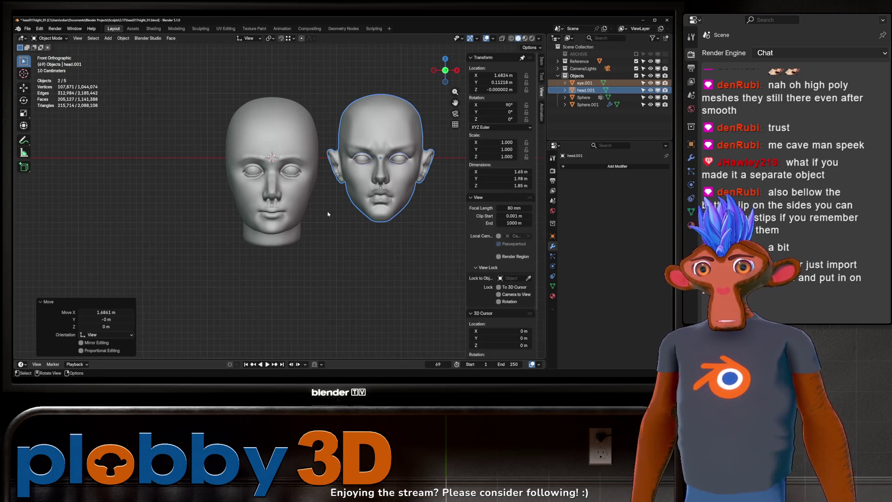
key("g")
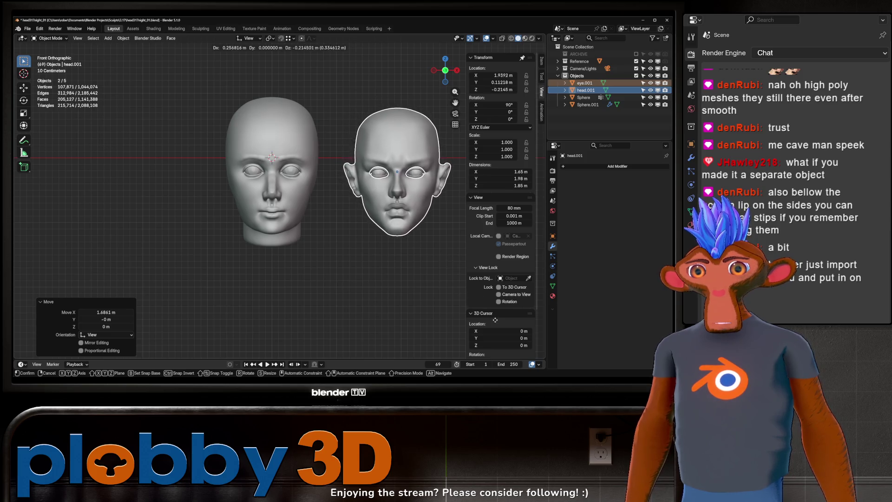
left_click(428, 235)
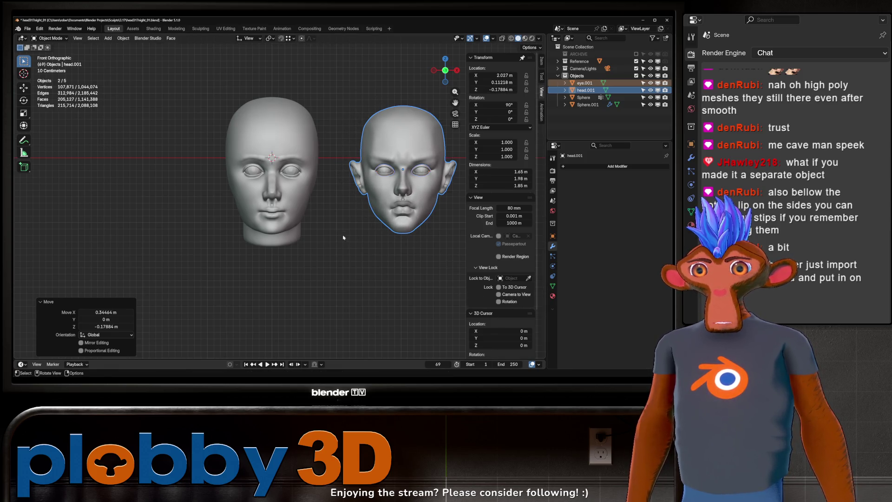
middle_click_drag(342, 238, 331, 228, "shift")
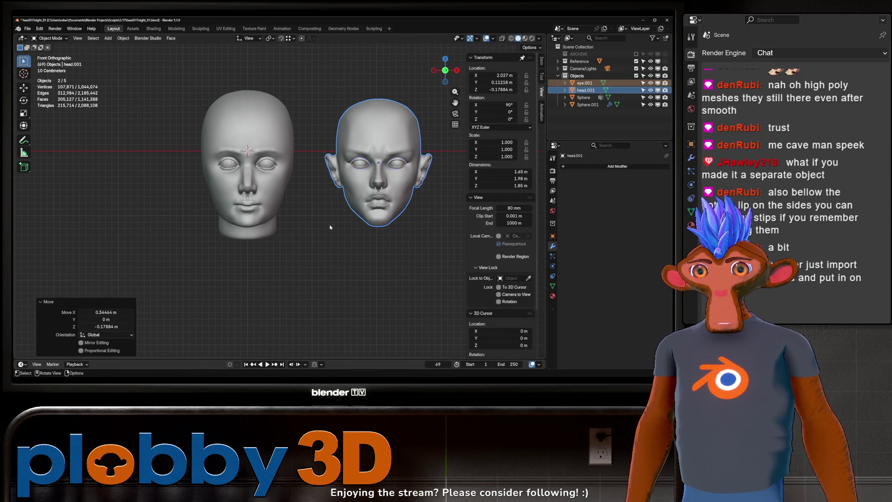
- Deselect the reference head and select the sculpted Sphere head on the left
left_click(338, 265)
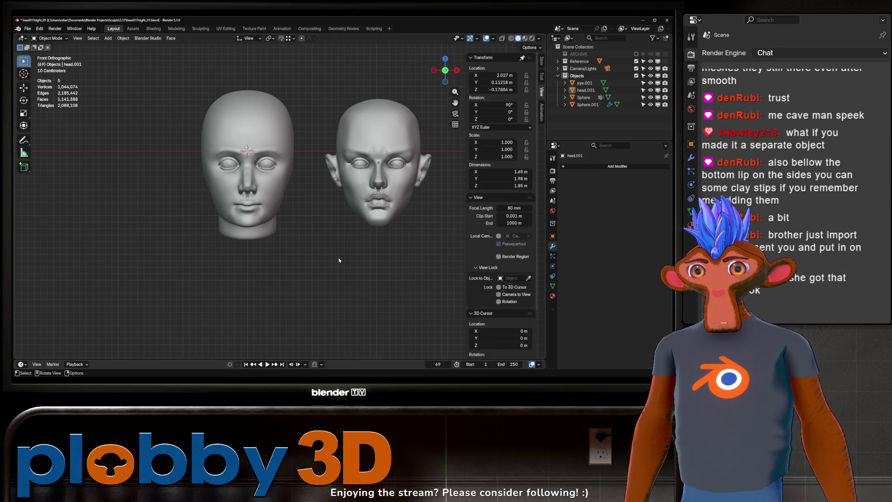
left_click(236, 193)
left_click(391, 180)
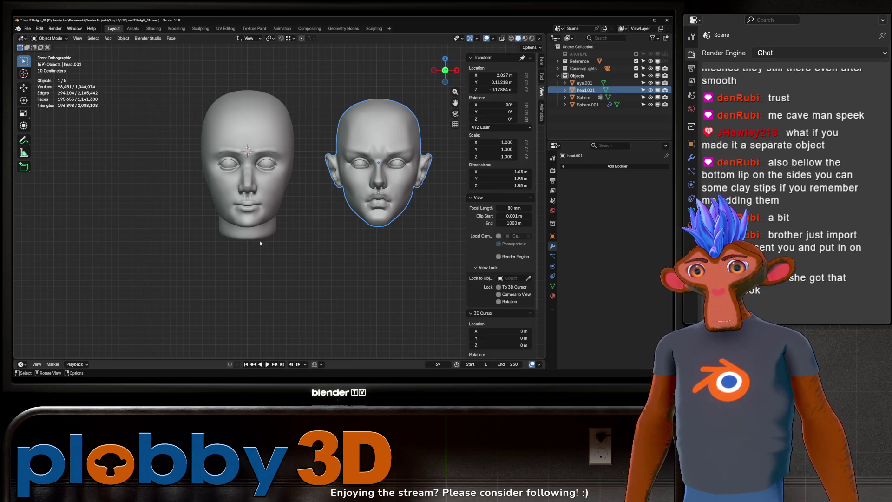
left_click(254, 273)
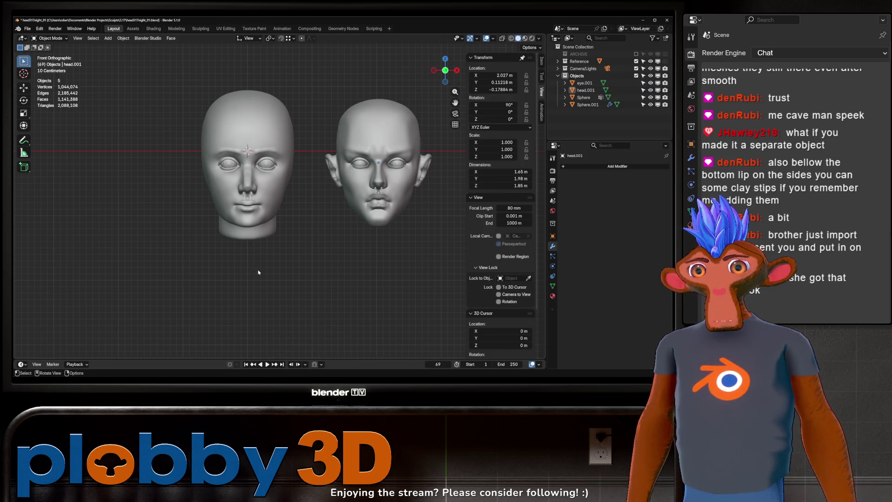
scroll(258, 228, "up", 4)
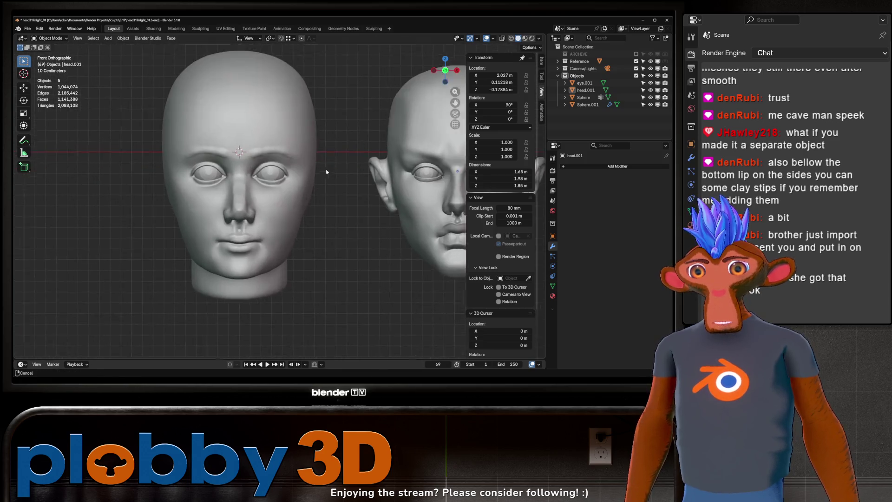
left_click(274, 248)
scroll(274, 249, "down", 2)
scroll(274, 248, "up", 2)
- Enter Sculpt Mode and crease the outer corners of both eyes with Crease Sharp
key("ctrl+Tab")
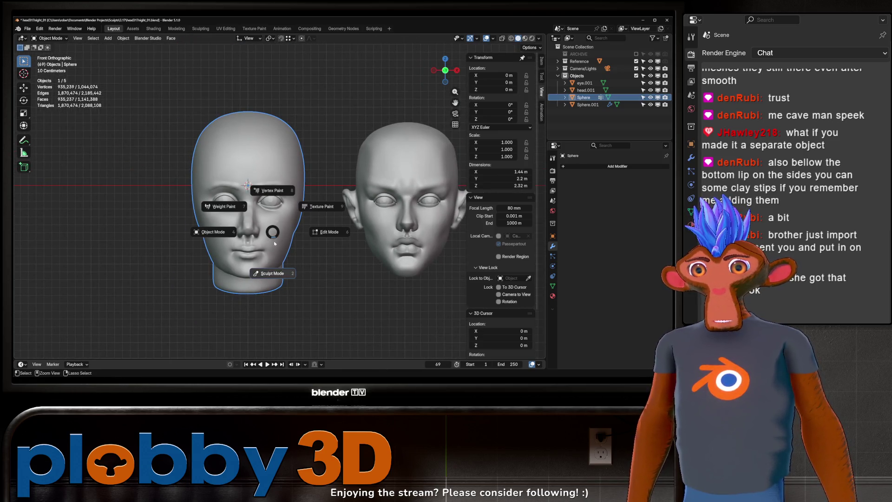
left_click(264, 253)
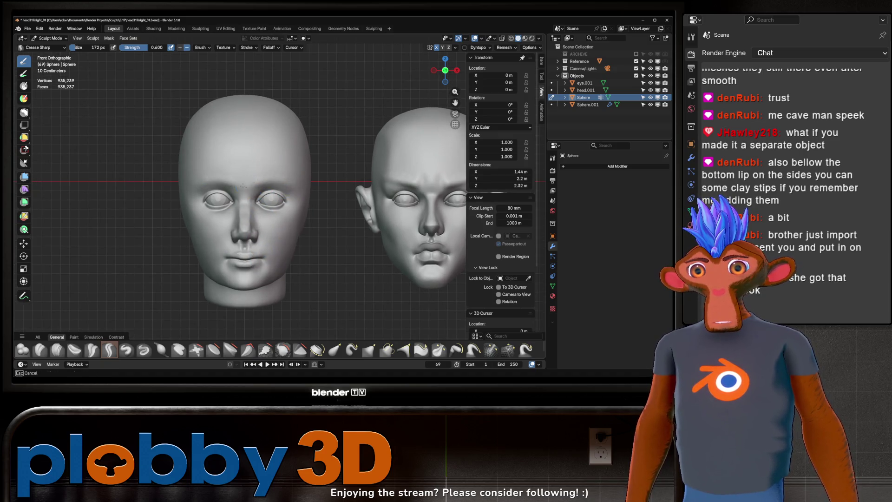
scroll(244, 187, "down", 2)
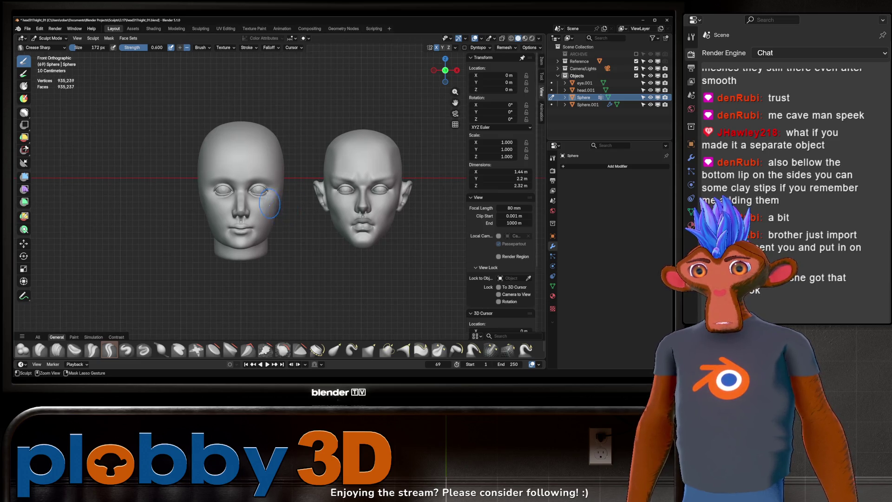
scroll(274, 214, "up", 2)
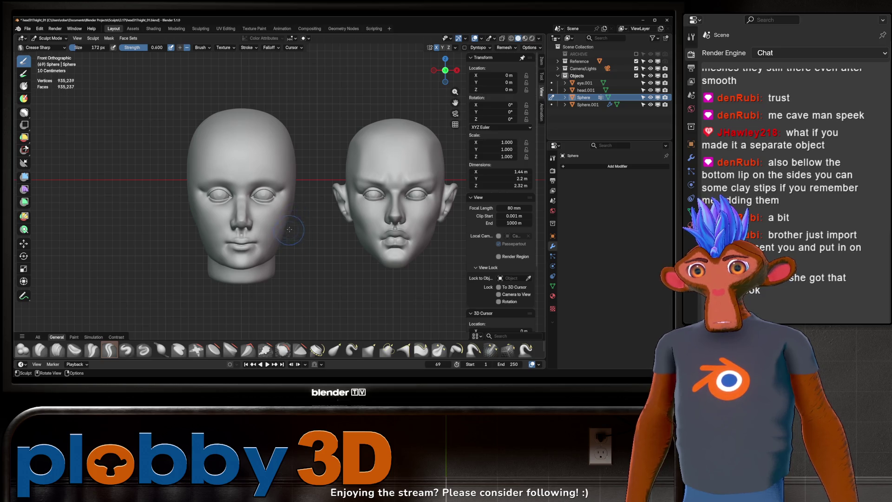
left_click_drag(285, 196, 283, 193)
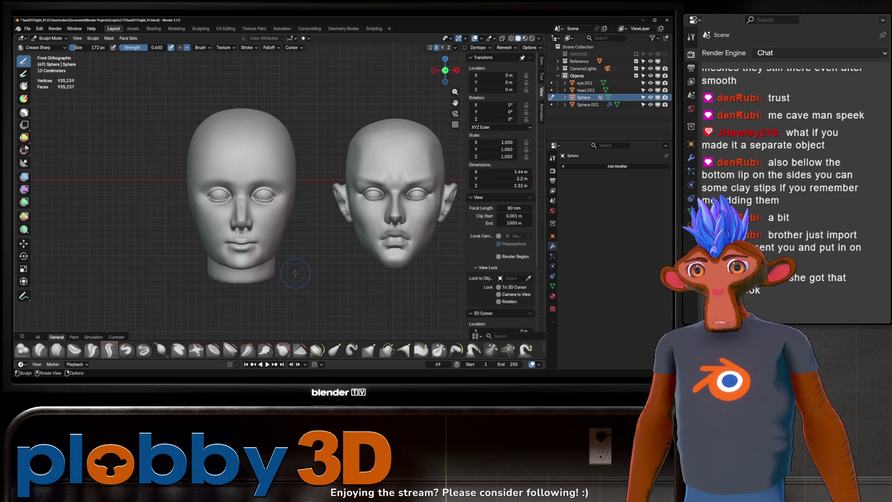
middle_click_drag(287, 222, 284, 211, "shift")
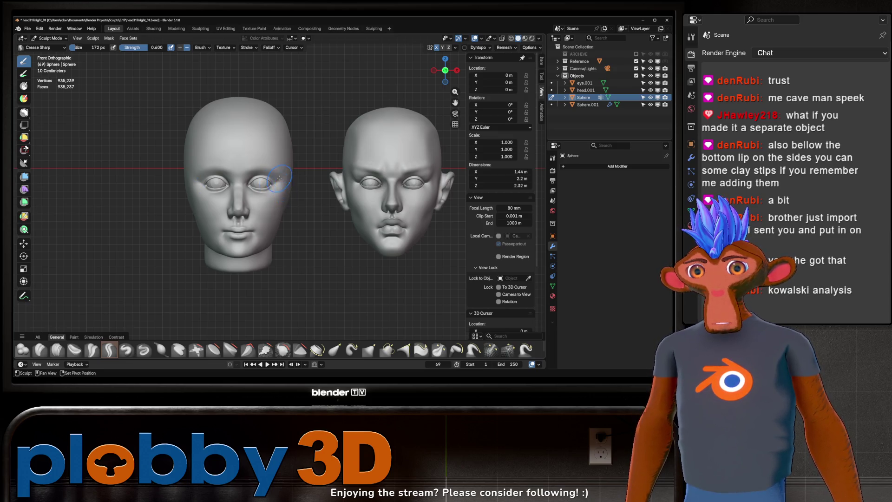
middle_click_drag(282, 218, 287, 188, "ctrl")
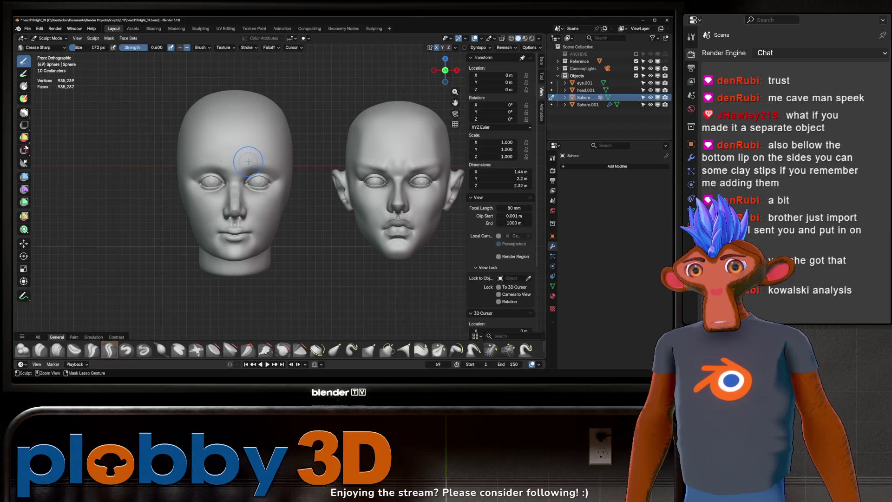
- Try a furrowed crease across both brows, then undo it
mouse_move(262, 162)
left_mouse_down()
mouse_move(246, 168)
mouse_move(274, 157)
mouse_move(251, 170)
left_mouse_up()
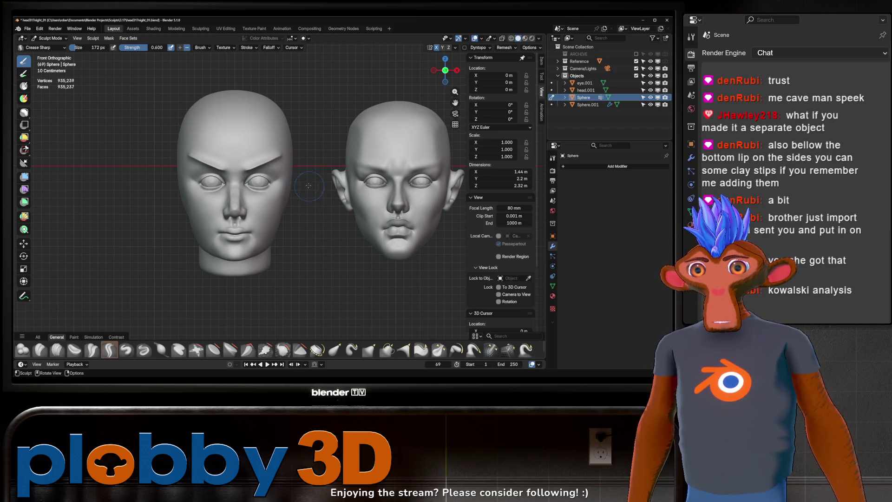
key("ctrl+z")
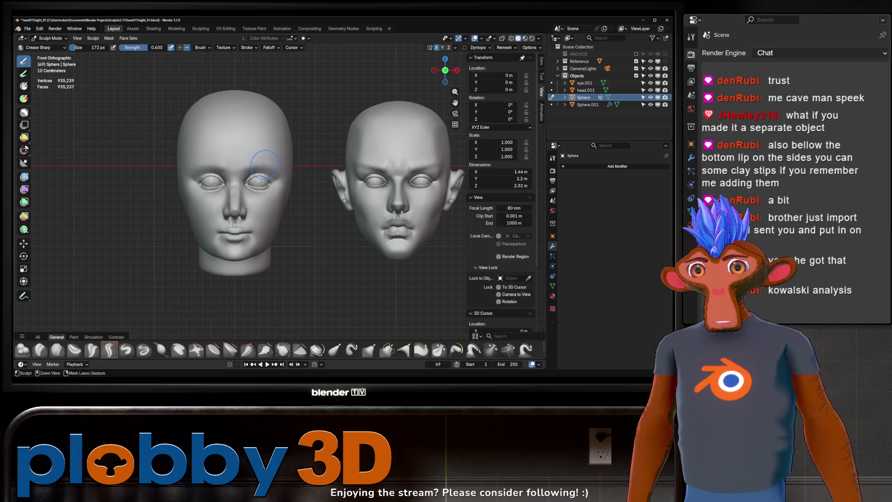
right_click_drag(255, 164, 246, 167, "ctrl")
key("ctrl+shift+z")
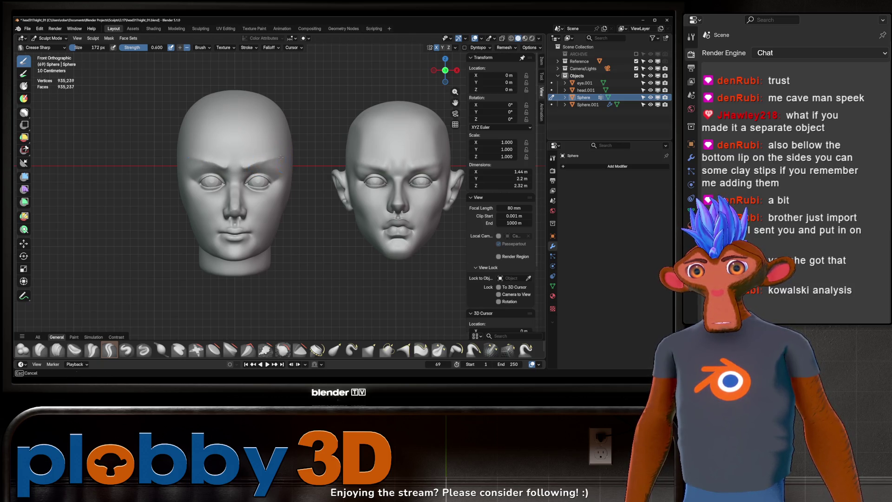
key("ctrl+z")
right_click_drag(257, 159, 255, 161, "ctrl")
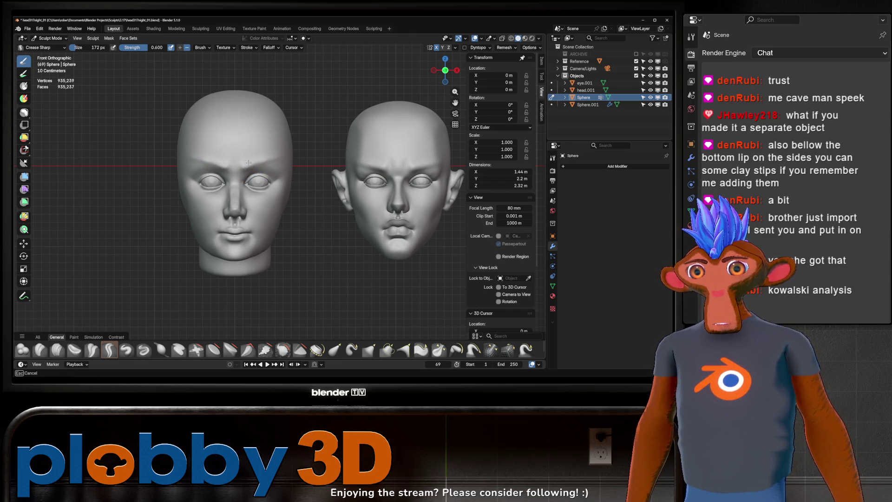
- In front view, pull the brow area into shape with the Grab brush
mouse_move(248, 163)
middle_mouse_down()
mouse_move(283, 164)
mouse_move(263, 162)
mouse_move(268, 151)
middle_mouse_up()
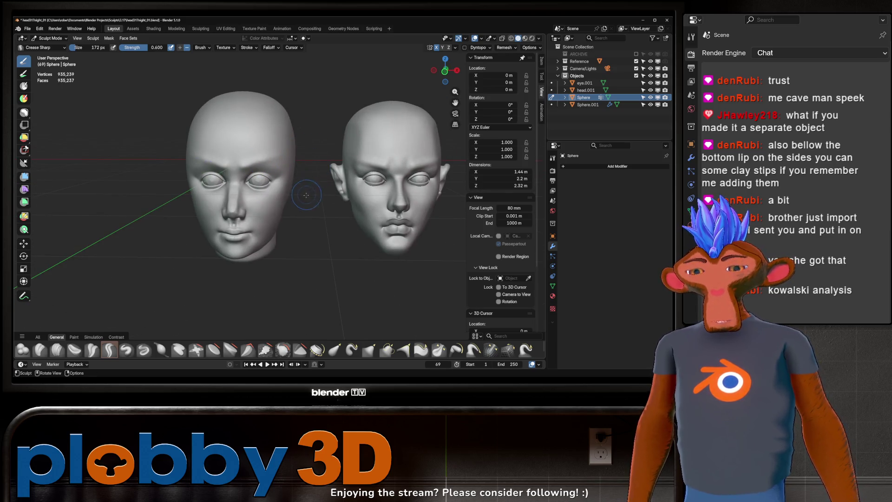
key("KP_1")
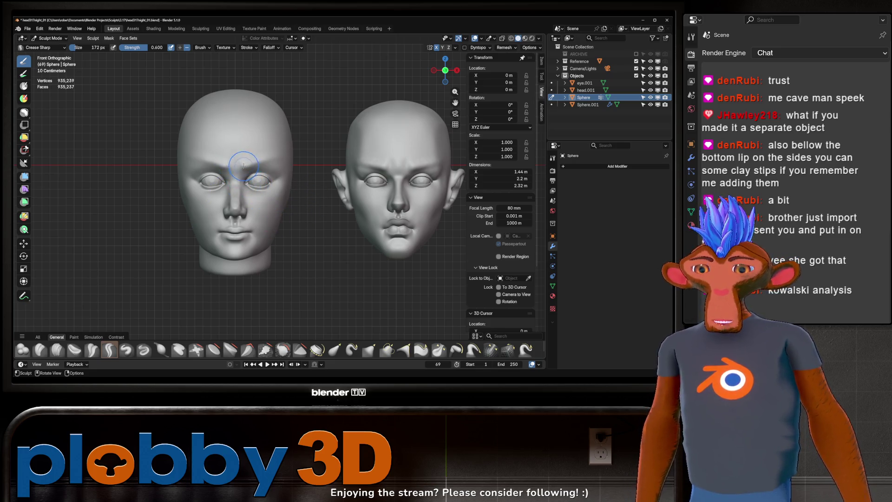
key("g")
left_click_drag(243, 166, 247, 164)
mouse_move(285, 169)
middle_mouse_down()
mouse_move(289, 159)
mouse_move(283, 176)
middle_mouse_up()
key("KP_1")
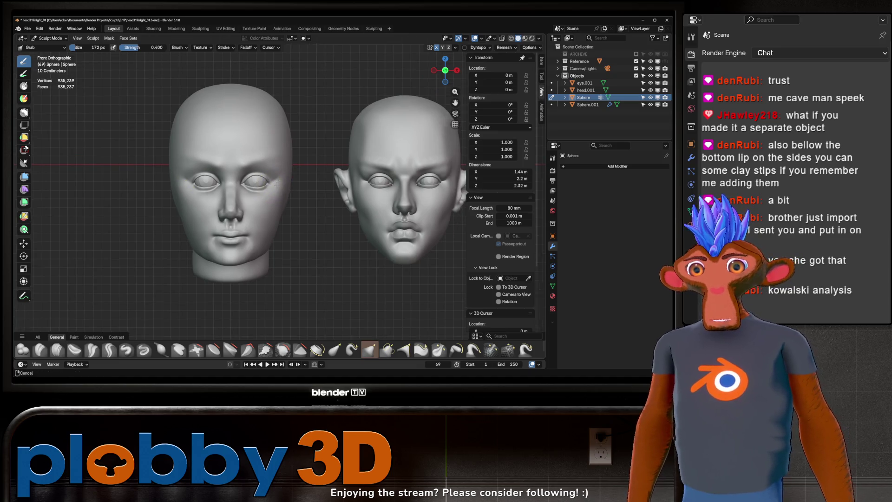
middle_click_drag(240, 235, 240, 235, "shift")
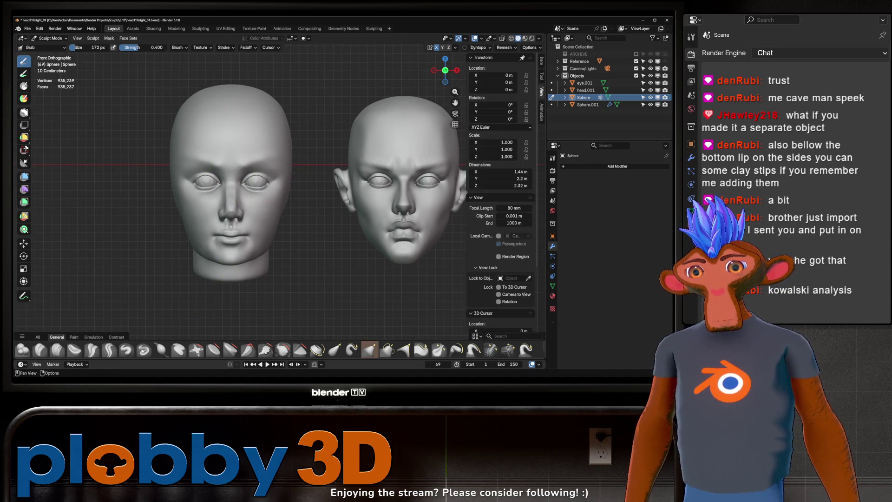
left_click(109, 349)
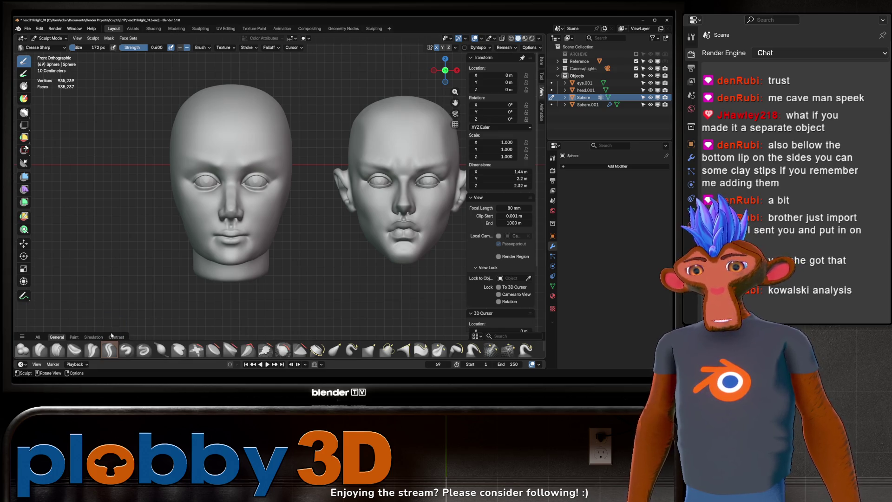
middle_click_drag(184, 271, 160, 255, "shift")
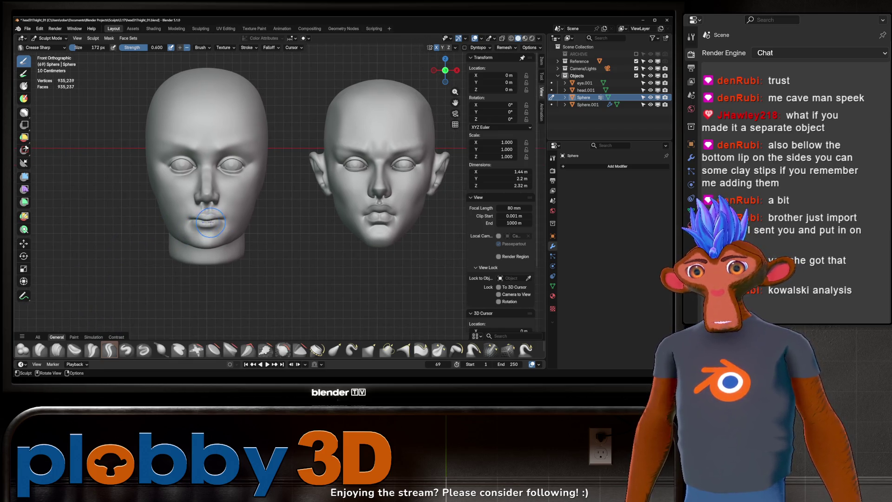
key("f")
left_click(242, 228)
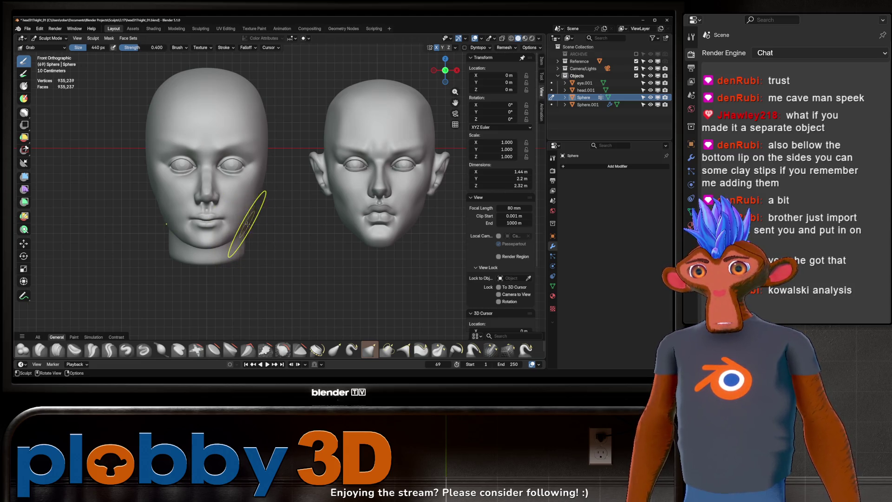
middle_click_drag(271, 210, 263, 219)
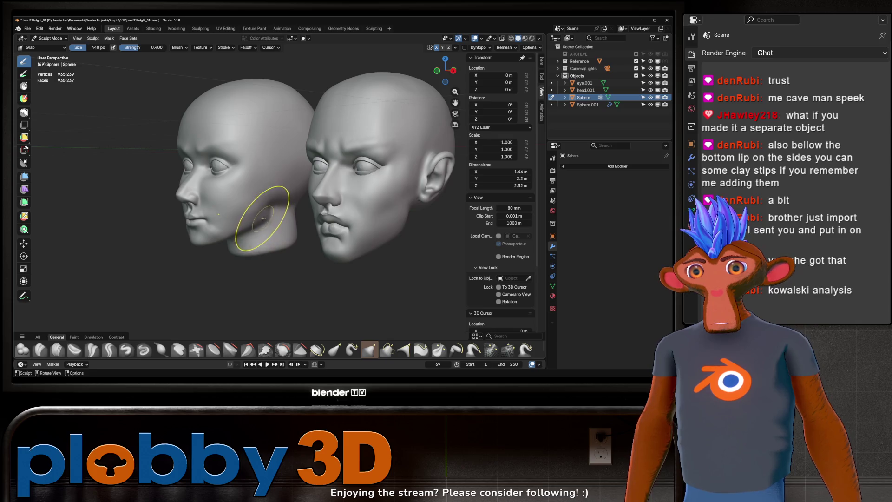
key("KP_1")
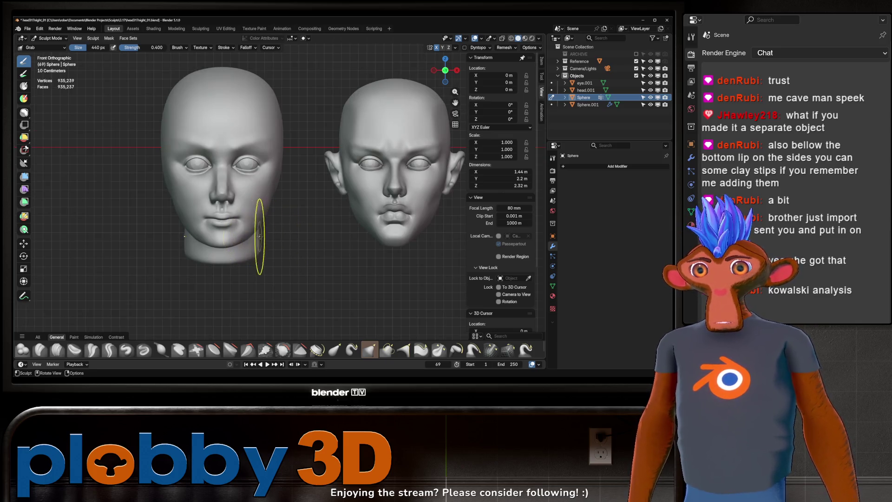
middle_click_drag(262, 236, 268, 239)
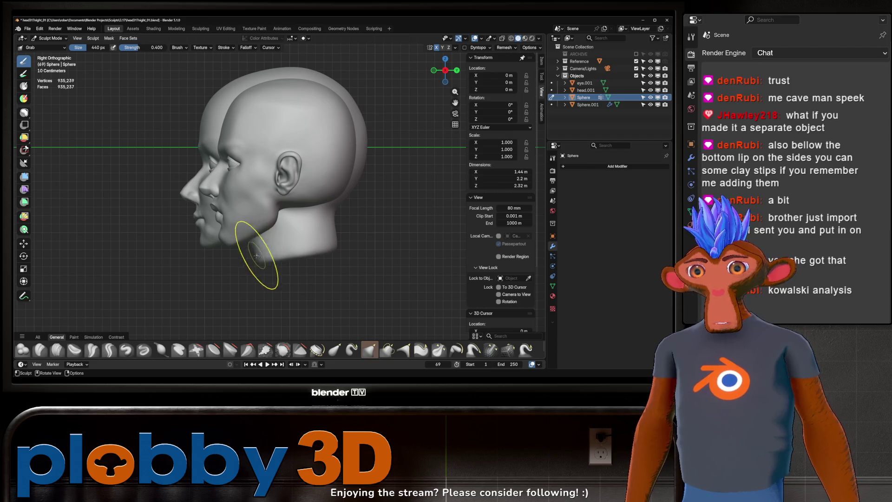
mouse_move(194, 246)
middle_mouse_down("ctrl")
mouse_move(199, 205)
mouse_move(249, 183)
mouse_move(259, 191)
mouse_move(232, 218)
mouse_move(186, 186)
middle_mouse_up("ctrl")
- Sharpen the crease under the lower lip with Crease Sharp and check it in side profile
key("shift+c")
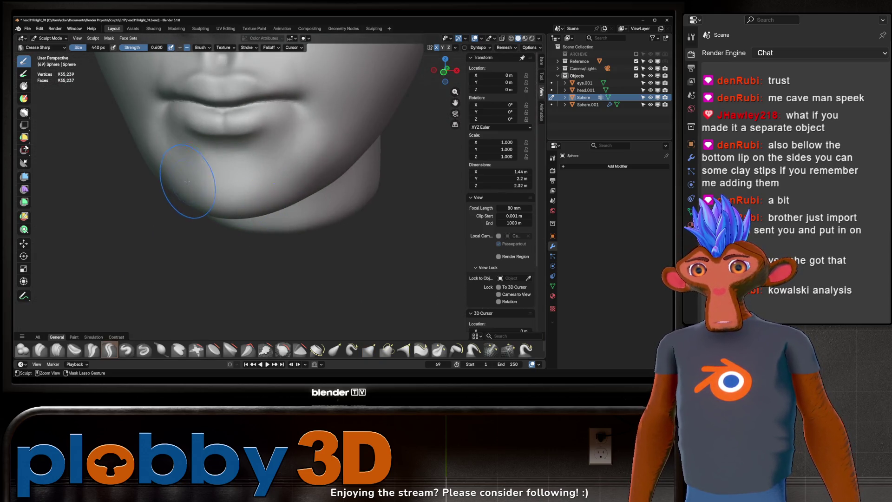
mouse_move(248, 180)
left_mouse_down()
mouse_move(204, 183)
mouse_move(270, 184)
mouse_move(200, 184)
mouse_move(251, 185)
left_mouse_up()
middle_click_drag(251, 185, 185, 192)
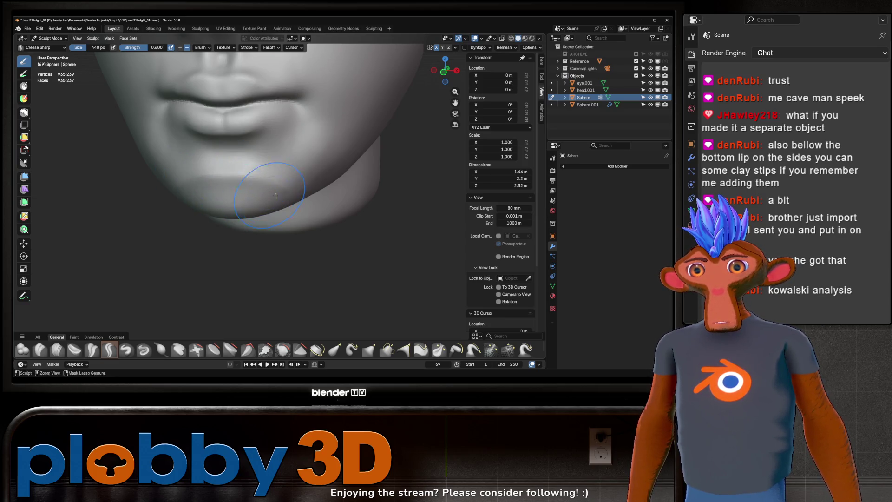
scroll(257, 212, "down", 5)
mouse_move(256, 212)
middle_mouse_down()
mouse_move(279, 210)
mouse_move(254, 202)
middle_mouse_up()
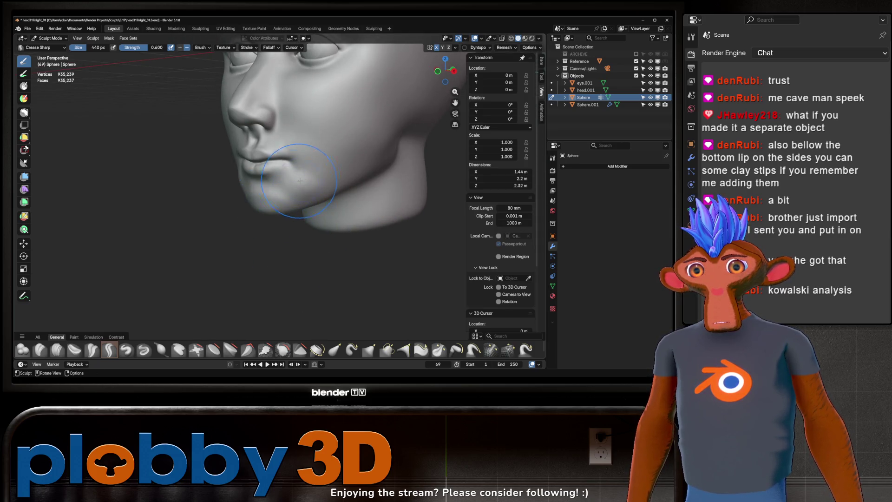
key("KP_3")
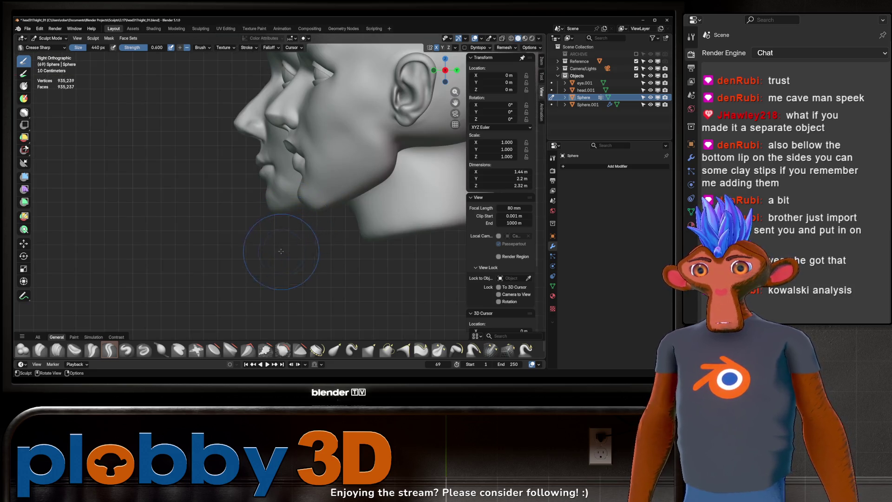
mouse_move(211, 199)
middle_mouse_down()
mouse_move(341, 198)
mouse_move(386, 207)
middle_mouse_up()
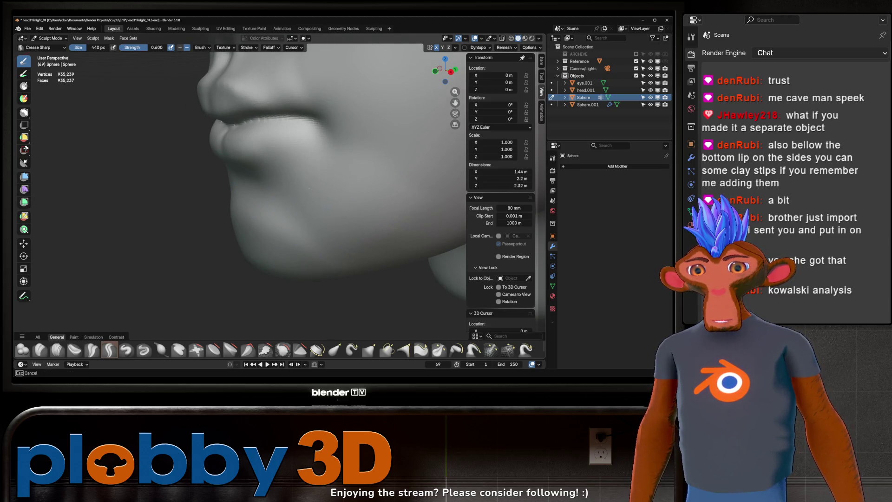
- Resize the brush radius and reselect the Crease Sharp brush
mouse_move(310, 188)
middle_mouse_down()
mouse_move(367, 202)
mouse_move(349, 199)
middle_mouse_up()
scroll(261, 184, "up", 3)
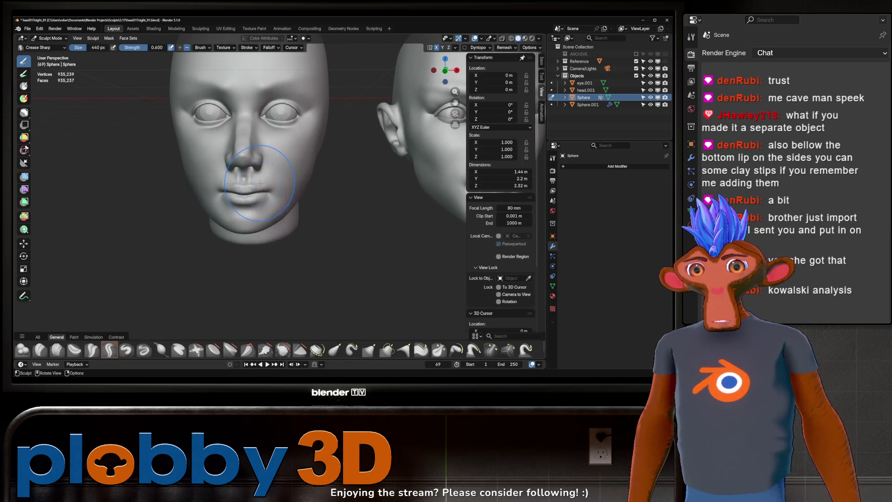
middle_click_drag(261, 183, 249, 191)
key("f")
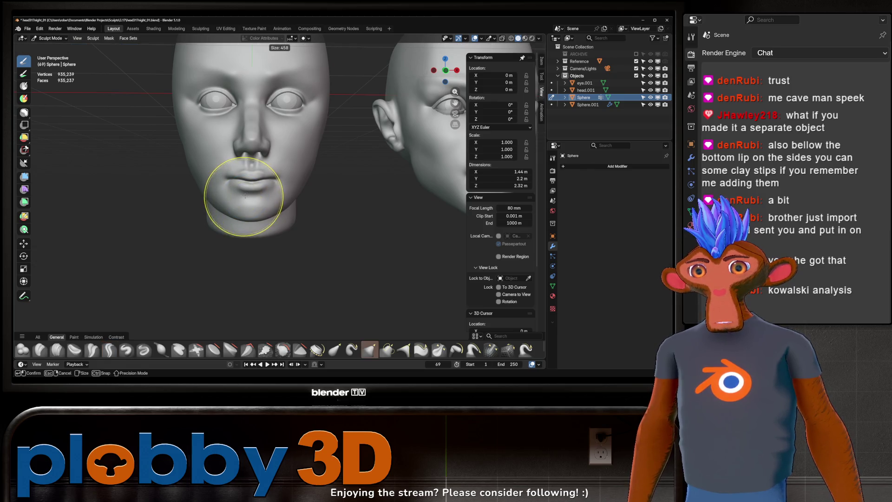
left_click(245, 205)
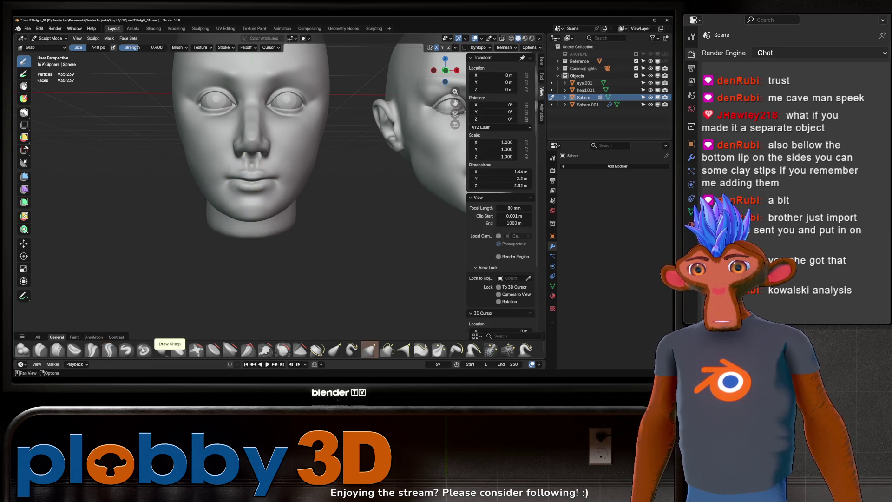
left_click(108, 349)
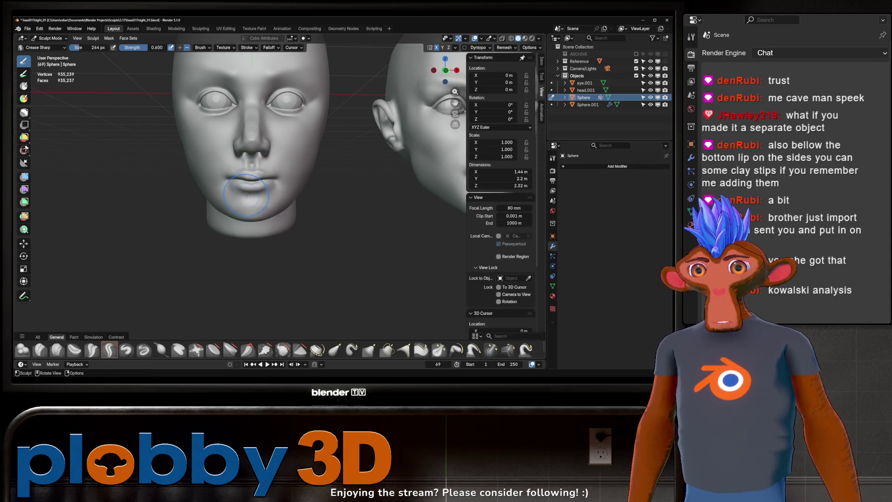
- Compare against the reference face, then switch to Grab with a smaller radius
middle_click_drag(269, 186, 250, 202)
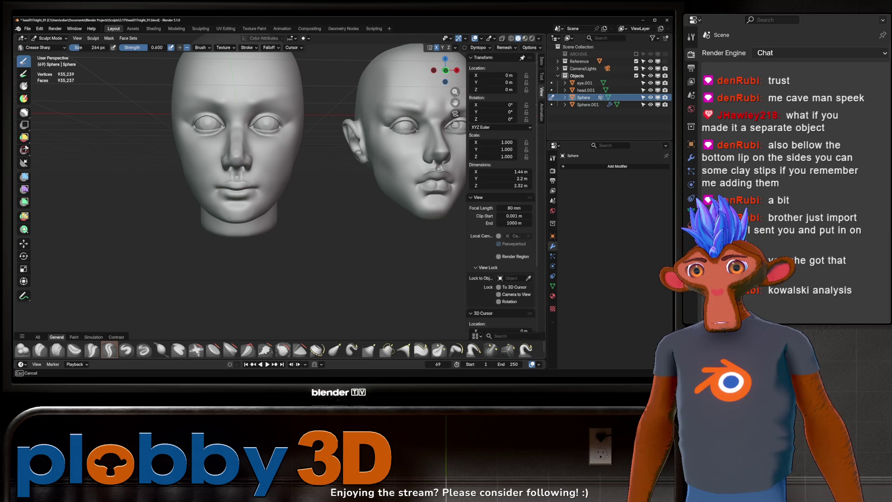
mouse_move(236, 245)
middle_mouse_down()
mouse_move(242, 182)
mouse_move(227, 198)
middle_mouse_up()
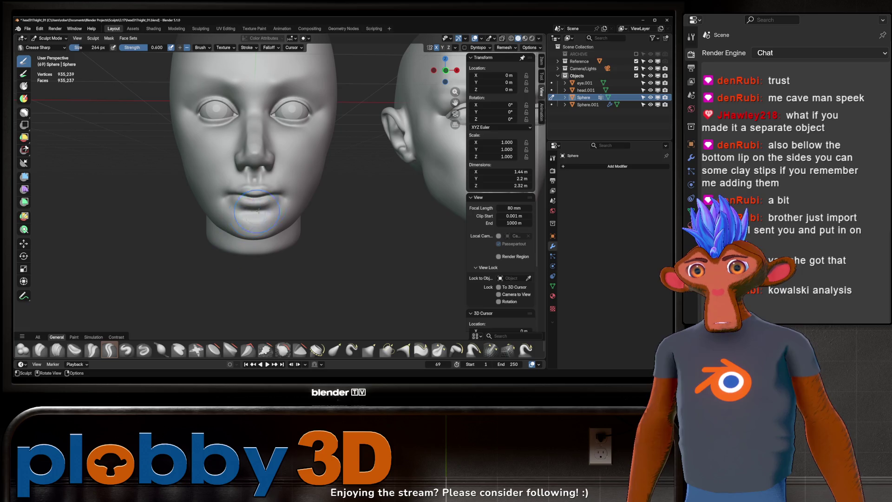
middle_click_drag(286, 186, 237, 208)
key("g")
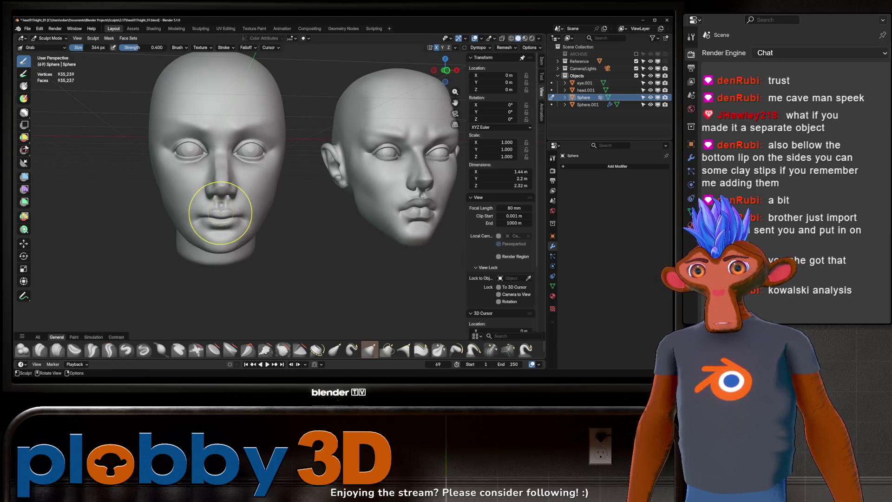
key("f")
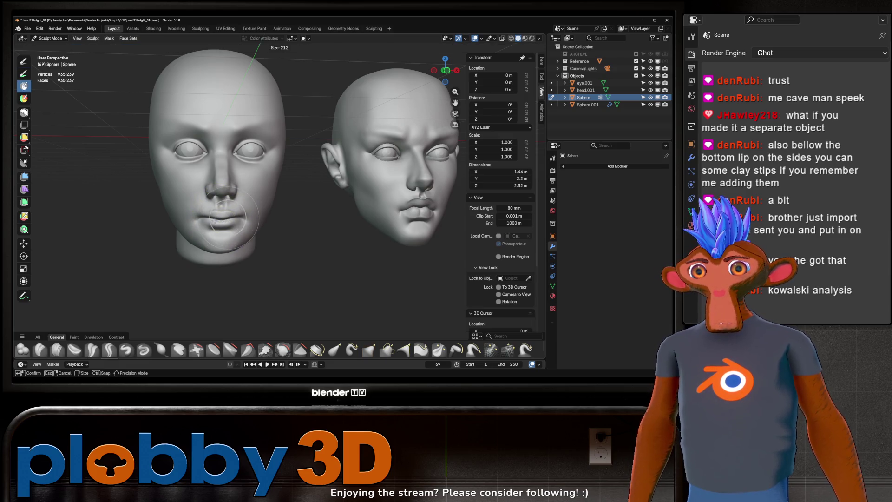
left_click(217, 212)
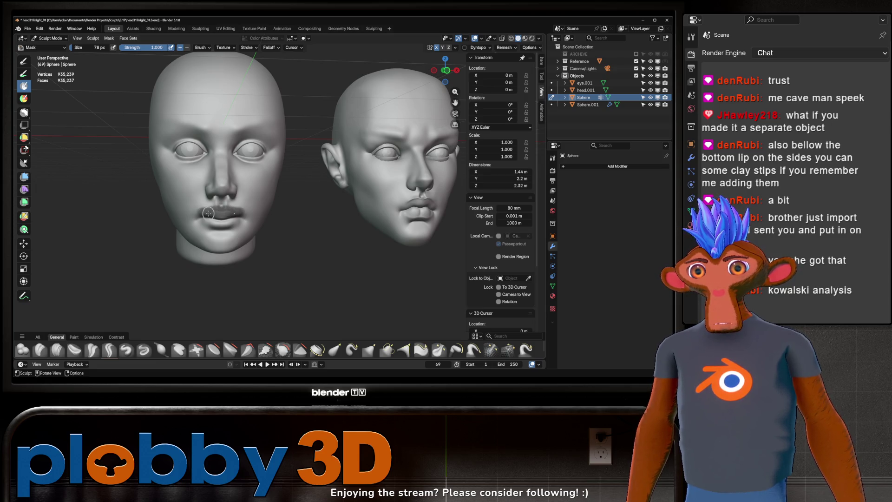
- Invert the lip mask so only the lips are editable, and enlarge the Grab brush
key("ctrl+q")
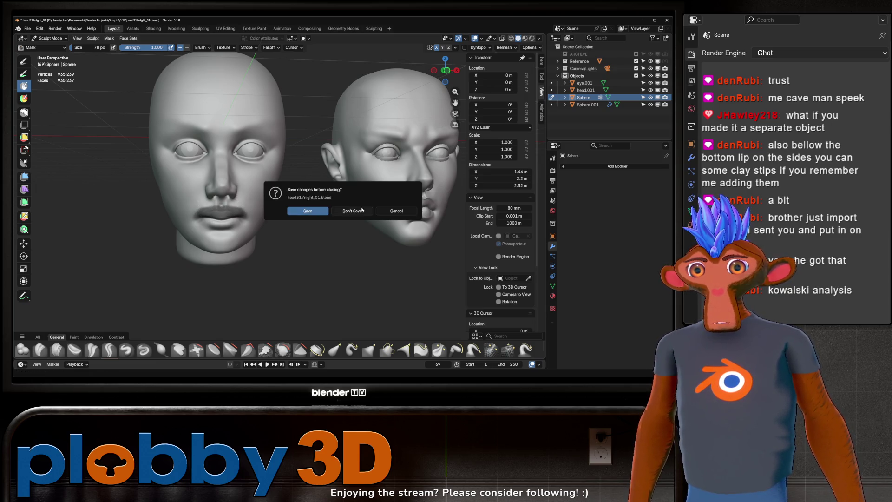
left_click(398, 210)
key("ctrl+i")
key("g")
key("f")
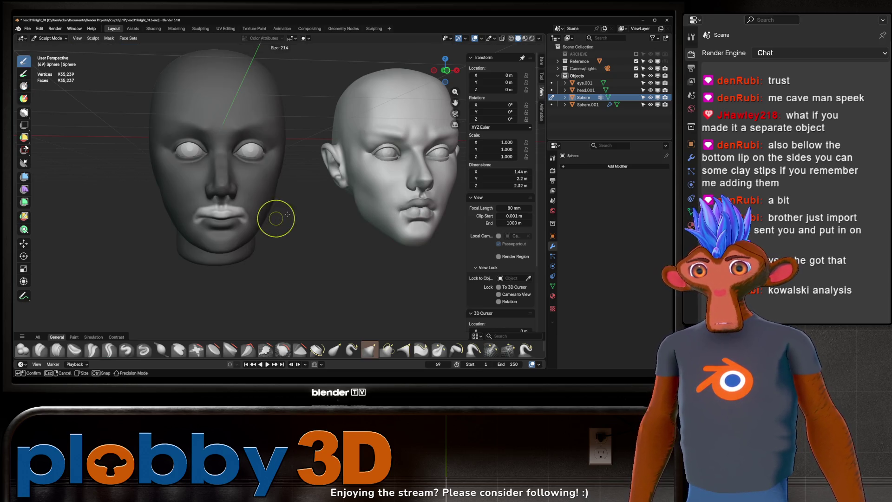
left_click(293, 212)
scroll(279, 211, "up", 1)
key("f")
- Pull the lips fuller with Grab at 260 px, then invert the mask back
mouse_move(220, 212)
left_mouse_down()
mouse_move(223, 199)
mouse_move(230, 239)
left_mouse_up()
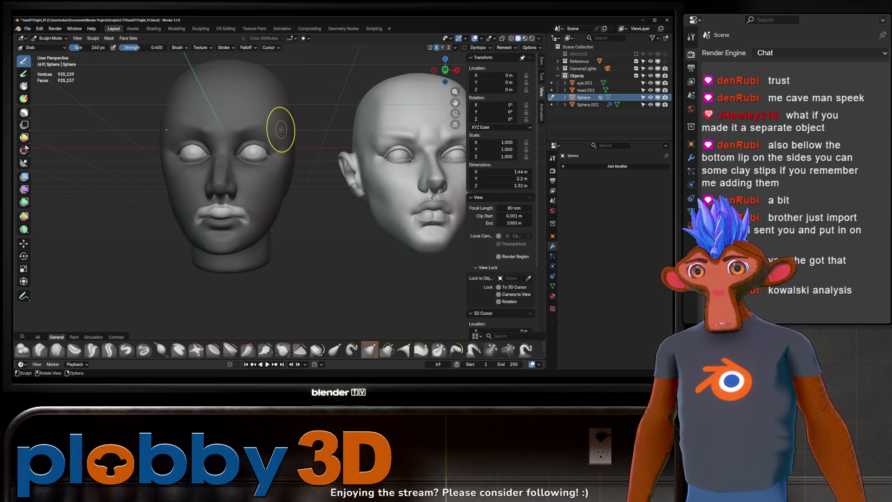
middle_click_drag(297, 195, 295, 203)
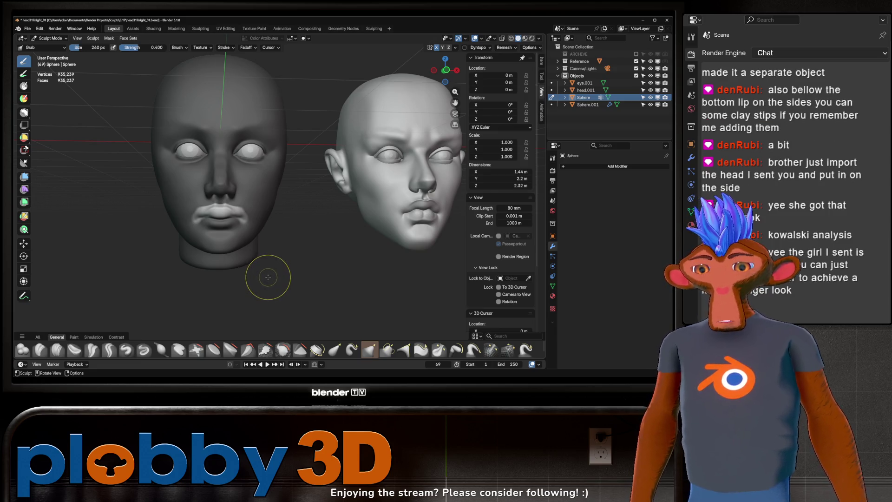
key("ctrl+i")
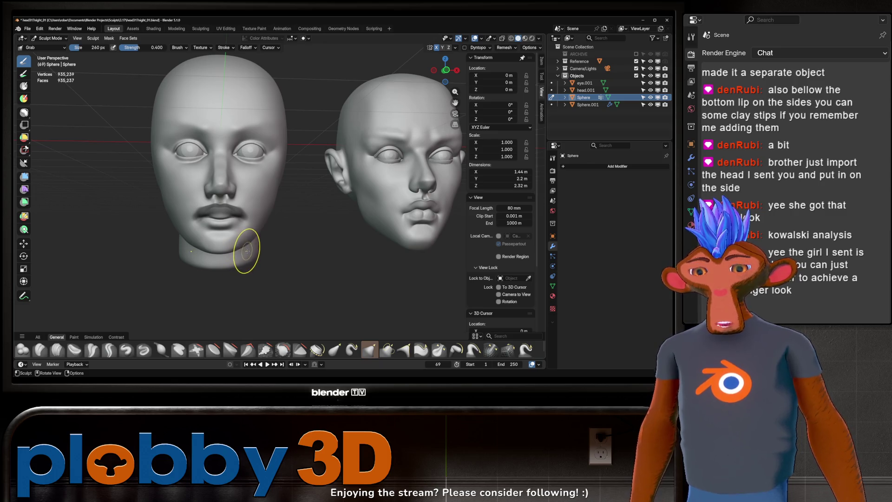
scroll(187, 210, "up", 3)
middle_click_drag(187, 211, 221, 232)
scroll(198, 221, "up", 4)
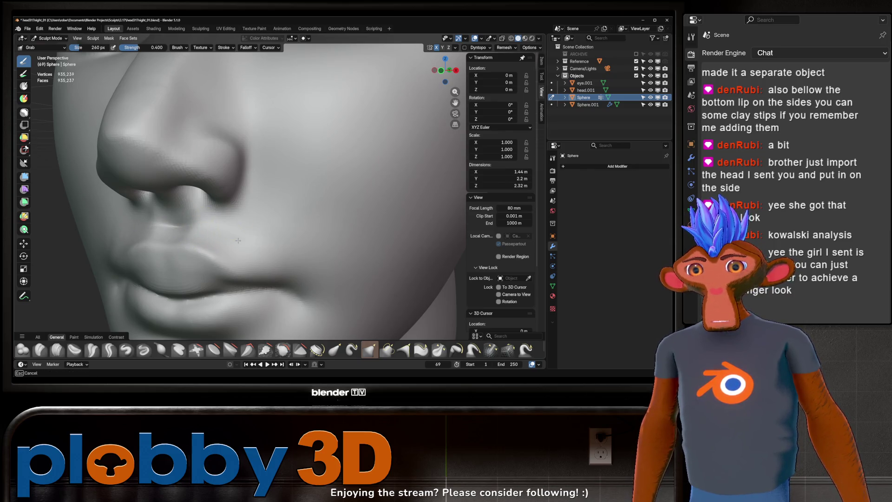
- Frame the lips and switch between Grab and a small-radius Crease Sharp brush
scroll(250, 235, "down", 8)
middle_click_drag(259, 189, 276, 194)
scroll(250, 226, "up", 4)
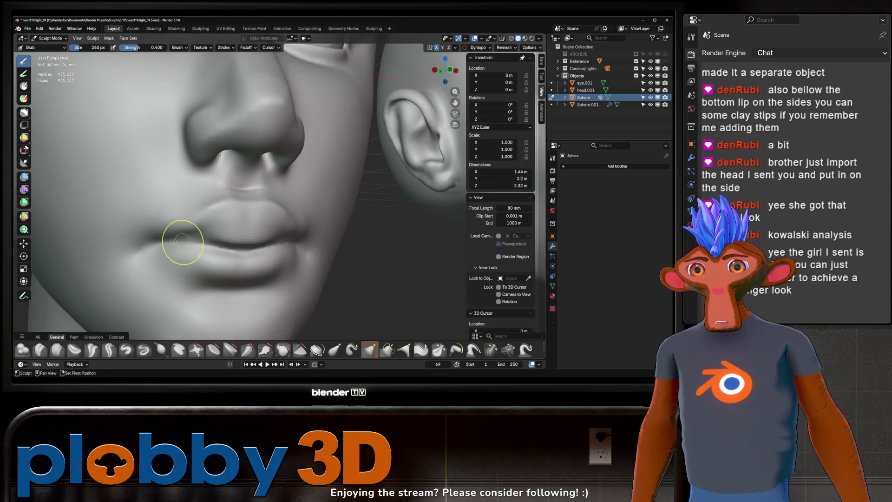
scroll(204, 222, "down", 6)
mouse_move(263, 185)
middle_mouse_down()
mouse_move(257, 217)
mouse_move(243, 213)
mouse_move(314, 154)
mouse_move(259, 189)
middle_mouse_up()
scroll(273, 175, "up", 2)
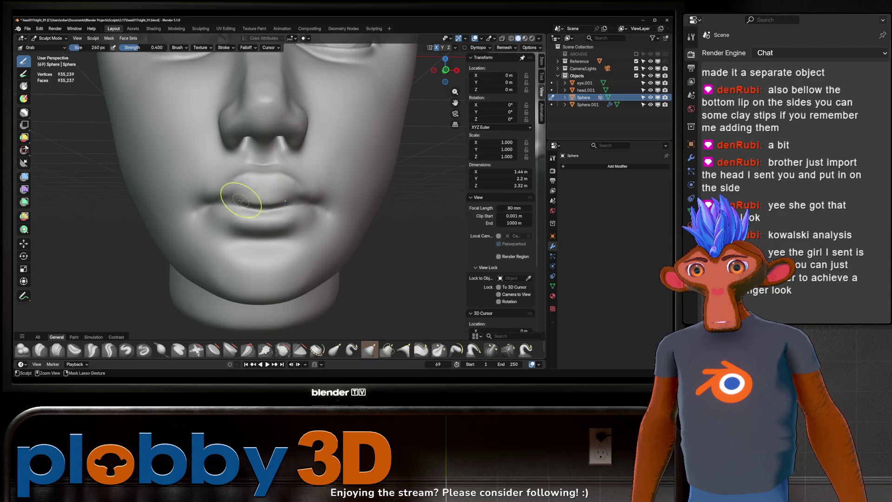
scroll(249, 199, "up", 2)
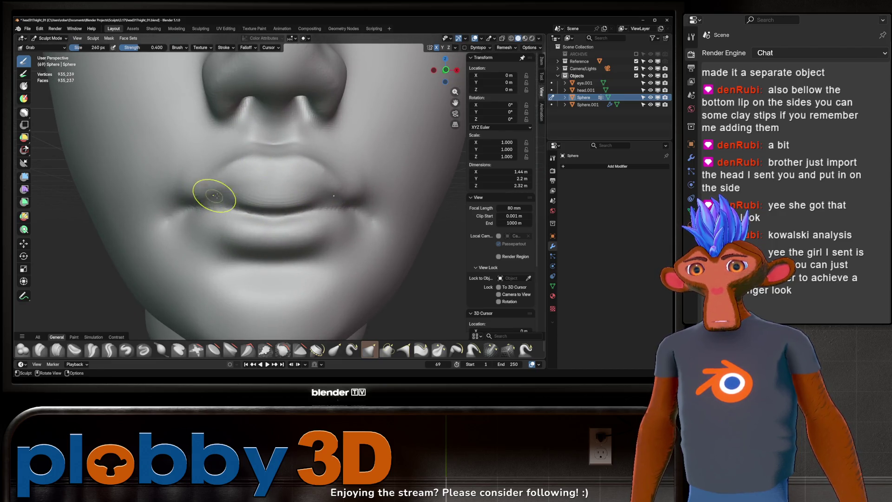
mouse_move(219, 198)
middle_mouse_down()
mouse_move(243, 189)
mouse_move(255, 215)
middle_mouse_up()
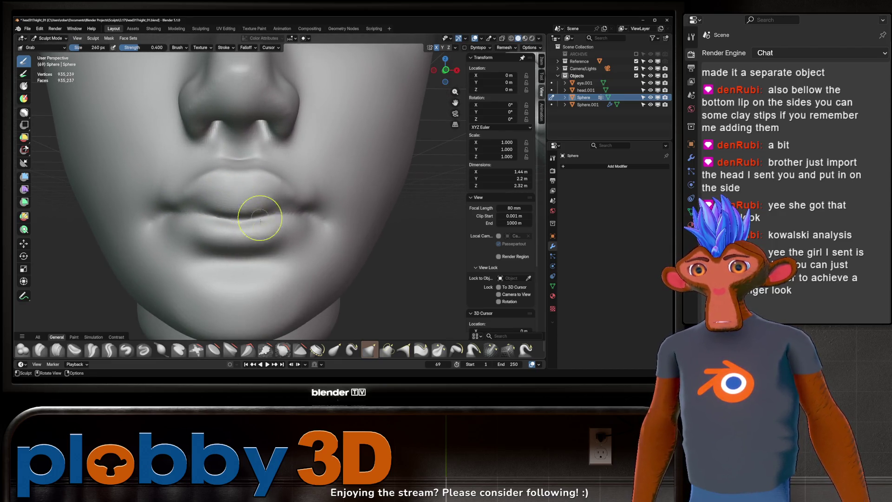
left_click(108, 350)
key("f")
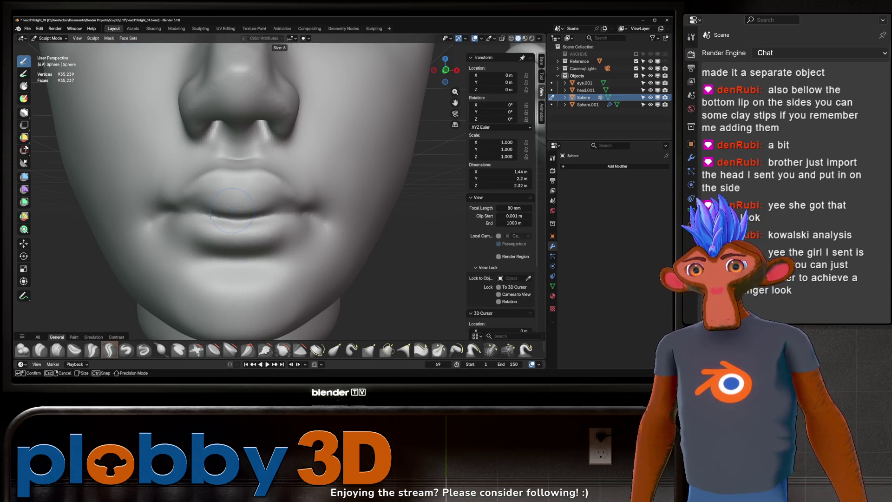
left_click(218, 213)
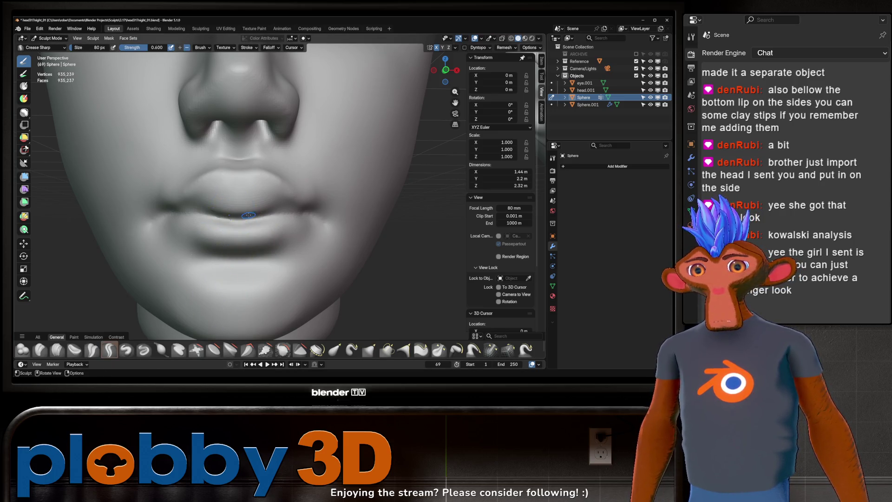
key("g")
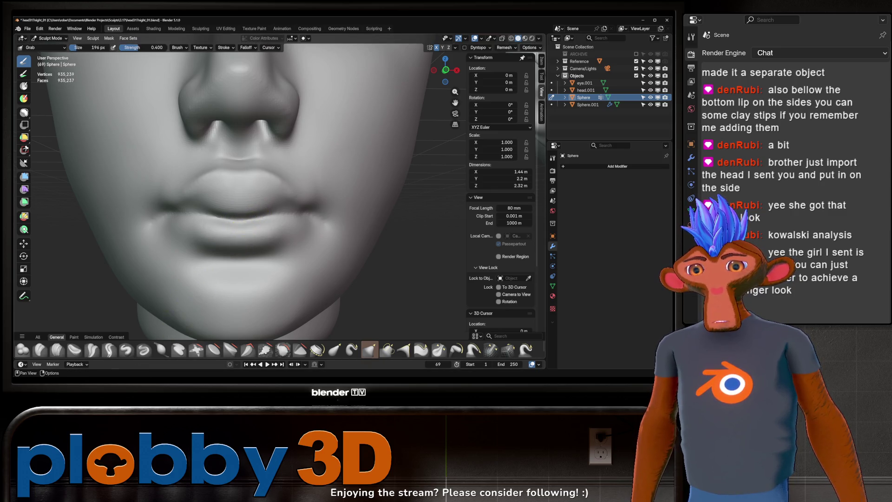
left_click(108, 350)
- Sharpen the lip line and corners at 196 px, checking them beside the reference
scroll(229, 212, "down", 3)
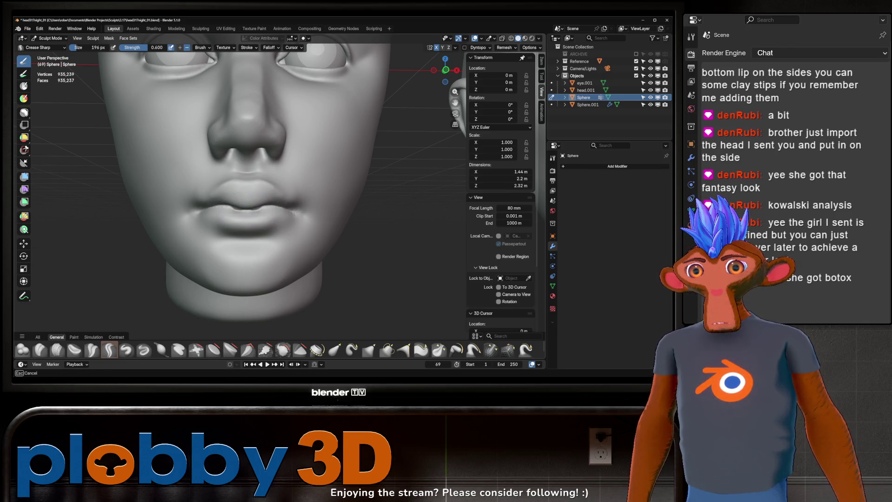
scroll(291, 195, "down", 2)
mouse_move(292, 195)
middle_mouse_down()
mouse_move(284, 204)
mouse_move(272, 195)
mouse_move(290, 191)
mouse_move(267, 216)
mouse_move(262, 192)
middle_mouse_up()
scroll(272, 195, "down", 2)
scroll(273, 195, "up", 4)
scroll(261, 217, "down", 3)
scroll(263, 192, "up", 2)
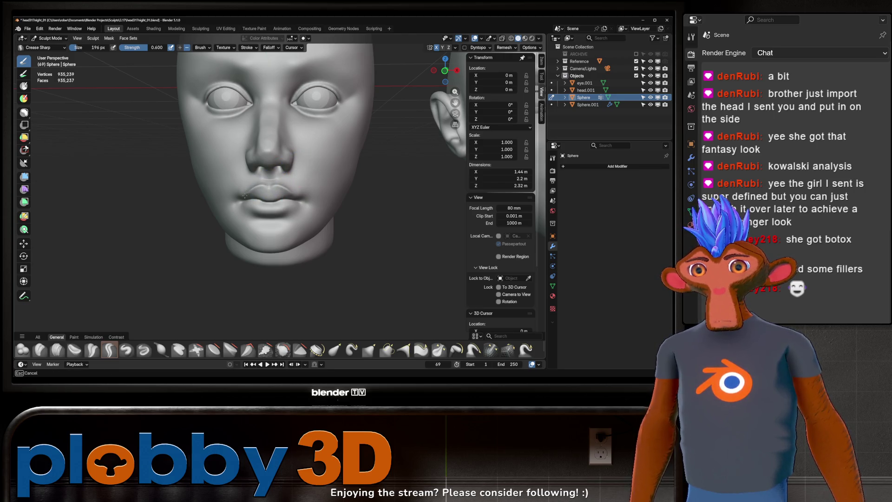
mouse_move(245, 195)
middle_mouse_down()
mouse_move(261, 199)
mouse_move(325, 158)
middle_mouse_up()
scroll(273, 189, "up", 2)
scroll(336, 151, "up", 3)
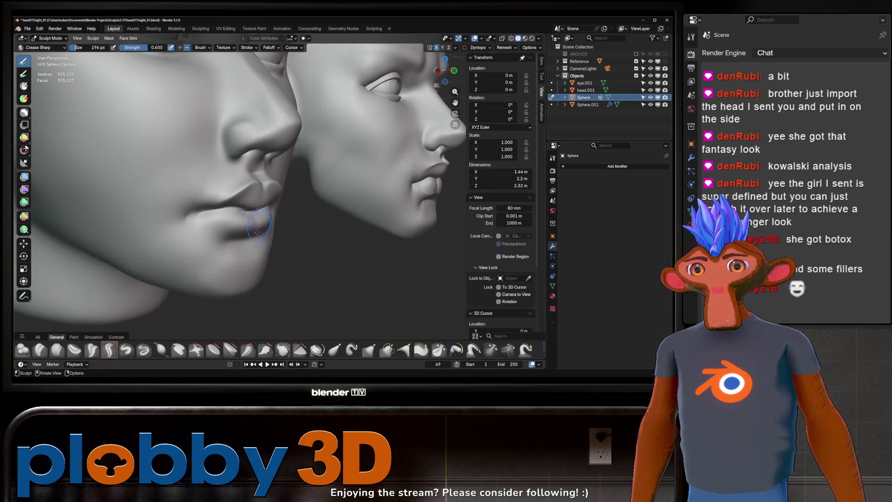
- Select the Draw brush and reduce its radius
left_click(127, 351)
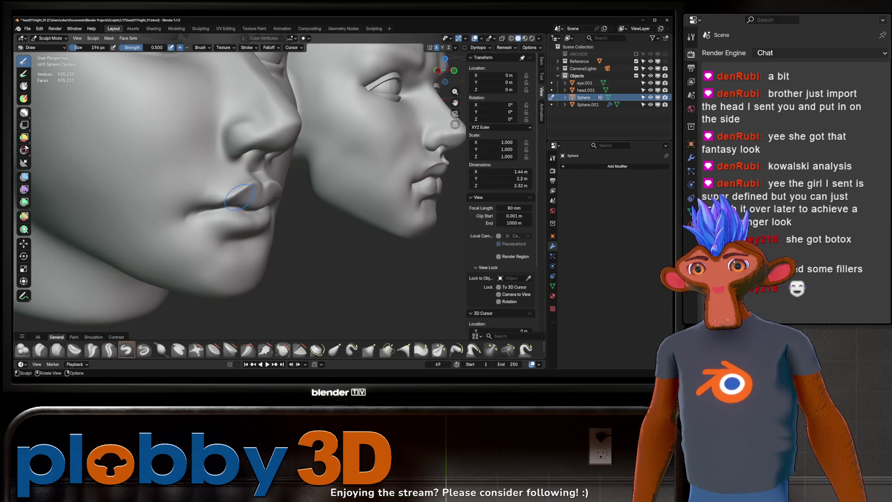
key("f")
left_click(255, 200)
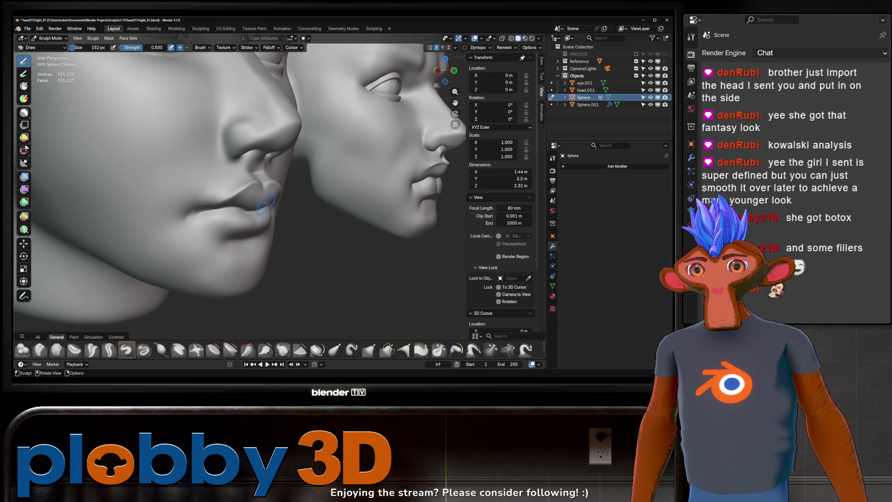
mouse_move(245, 198)
middle_mouse_down()
mouse_move(307, 196)
mouse_move(254, 189)
mouse_move(283, 174)
mouse_move(277, 185)
middle_mouse_up()
scroll(249, 195, "down", 4)
- In front view, pull the cheek beside the mouth corner with Grab at 232 px
key("KP_1")
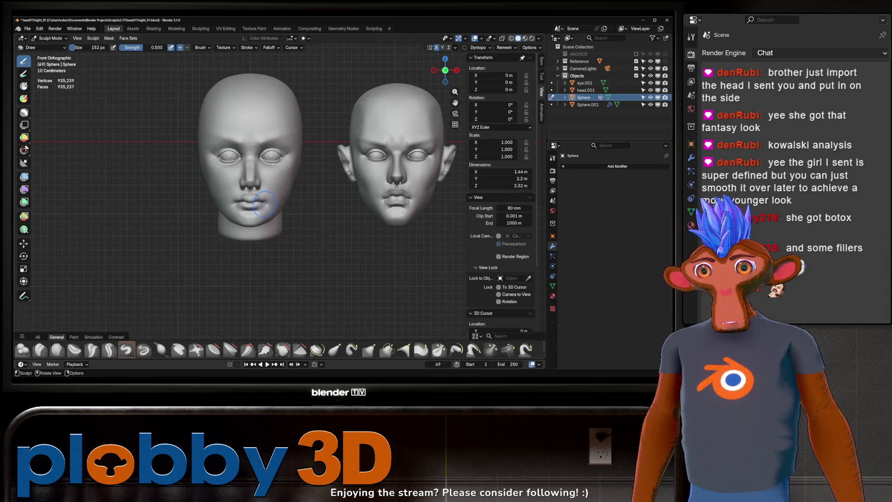
key("g")
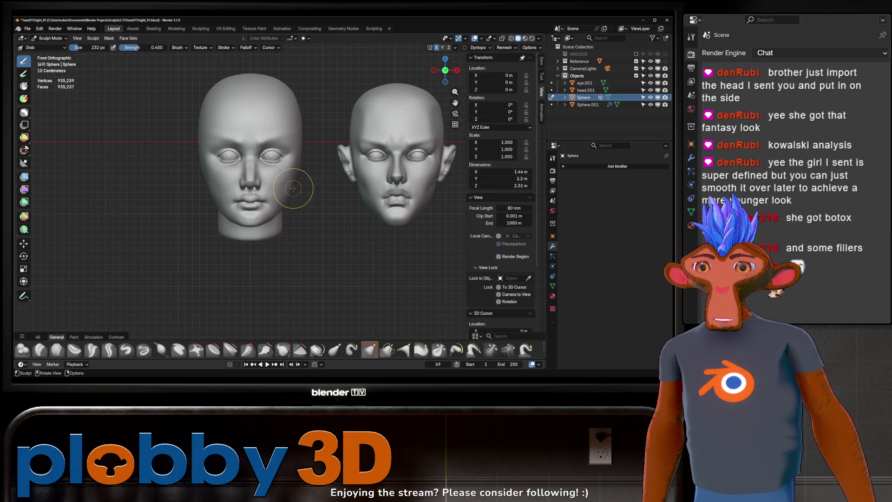
left_click_drag(286, 186, 285, 192)
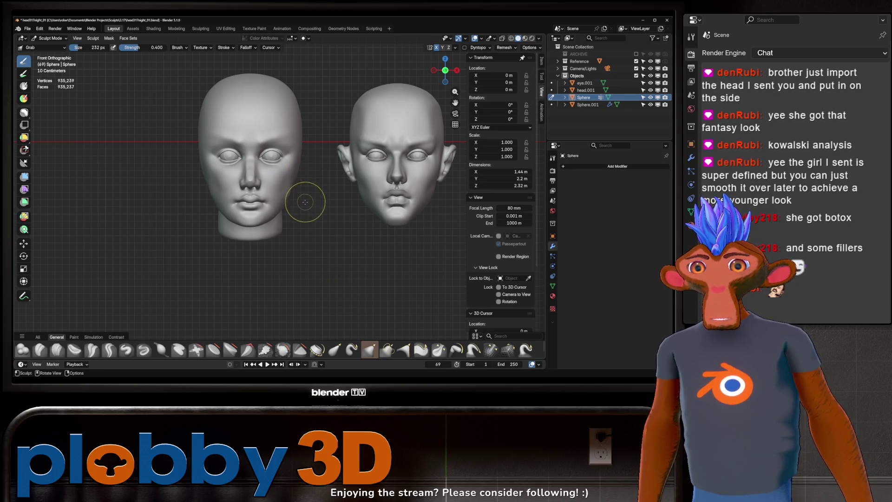
scroll(239, 195, "up", 3)
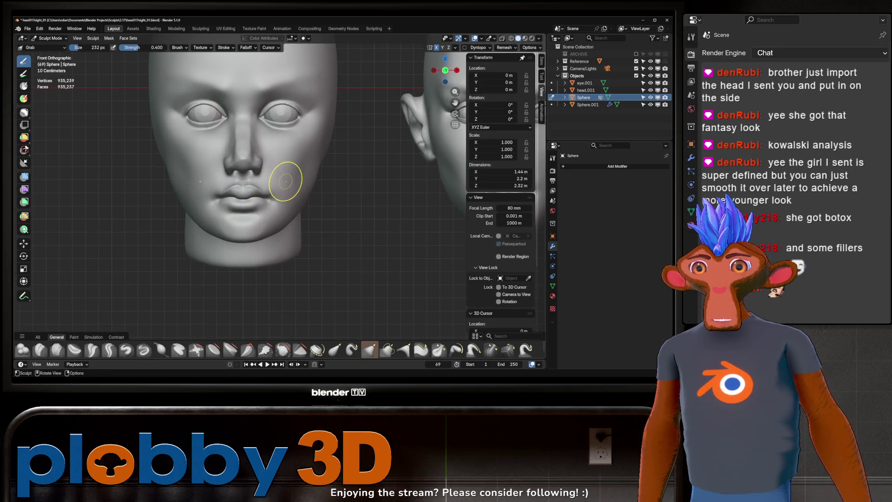
- Carve a vertical crease at the lower lip centre with Crease Sharp
key("shift+c")
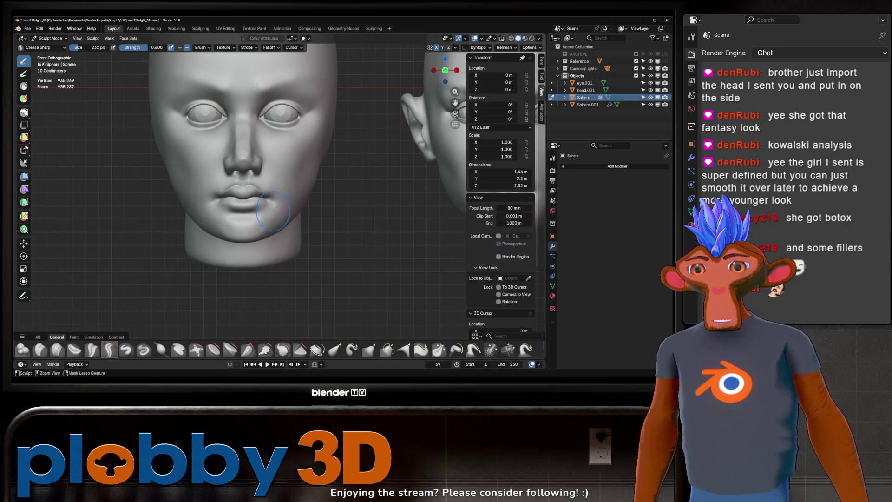
scroll(273, 211, "down", 3)
middle_click_drag(172, 209, 197, 209, "shift")
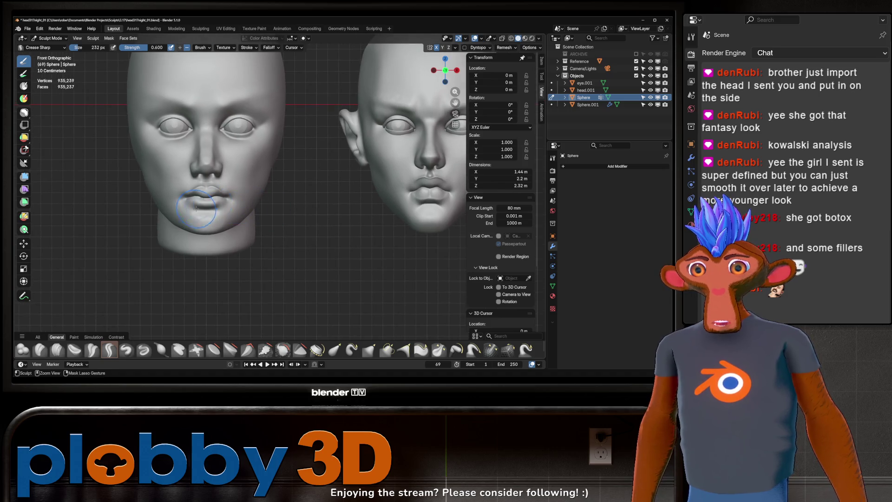
scroll(197, 208, "up", 5)
left_click_drag(210, 208, 209, 191)
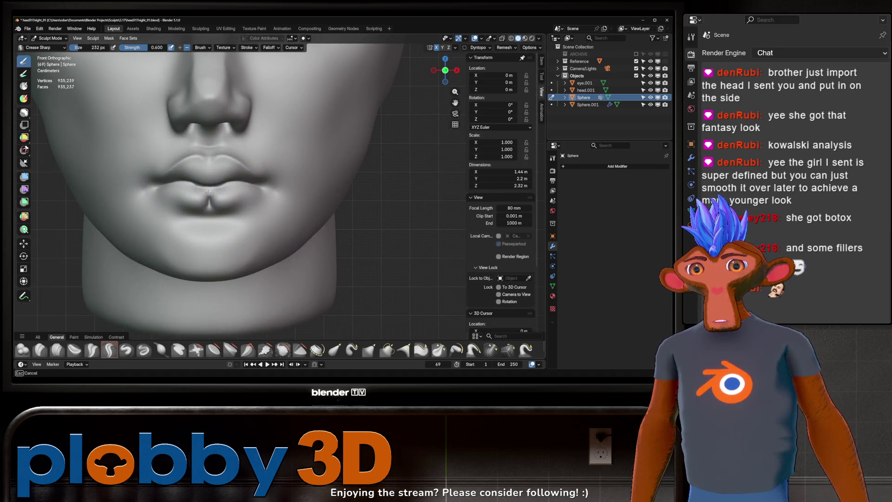
- Zoom in close and tighten the lip seam with the Pinch/Magnify brush
scroll(209, 204, "down", 6)
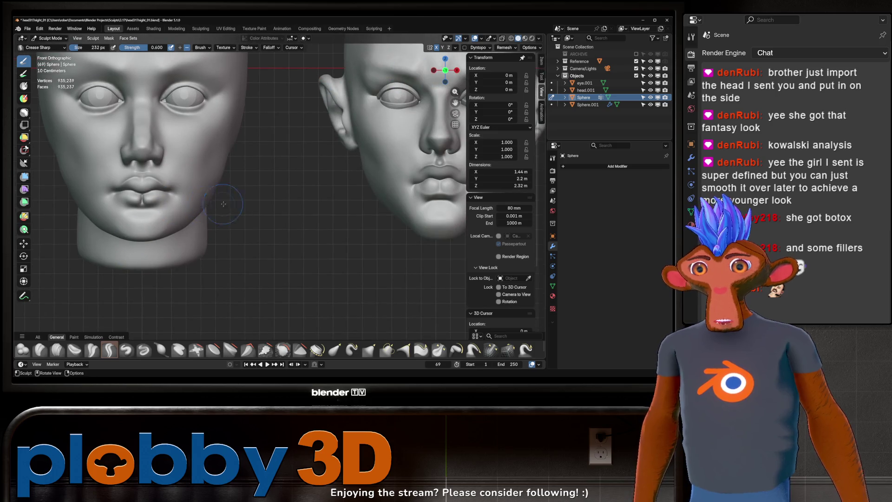
scroll(217, 199, "up", 6)
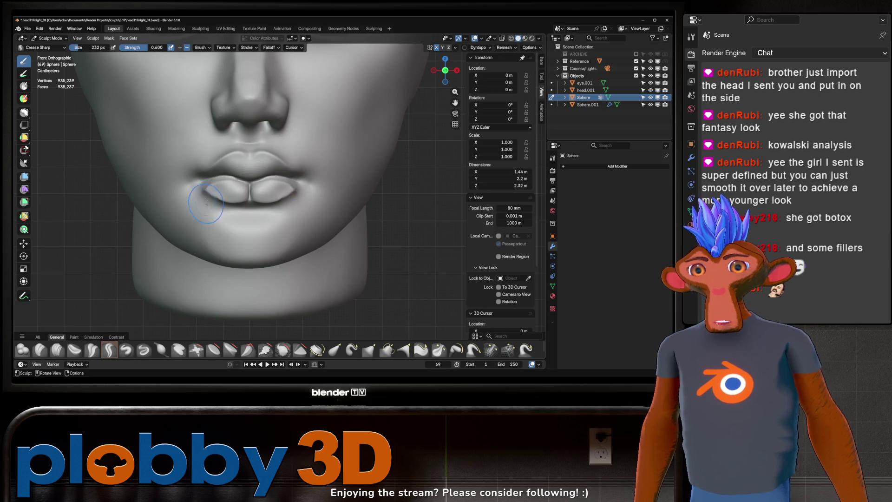
scroll(206, 202, "down", 6)
scroll(209, 223, "up", 2)
middle_click_drag(205, 225, 256, 214, "shift")
scroll(200, 198, "up", 4)
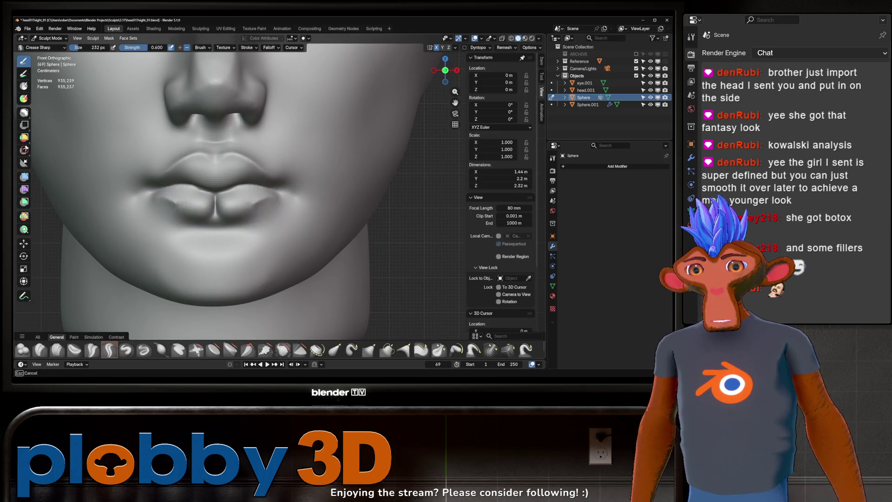
middle_click_drag(162, 201, 162, 201)
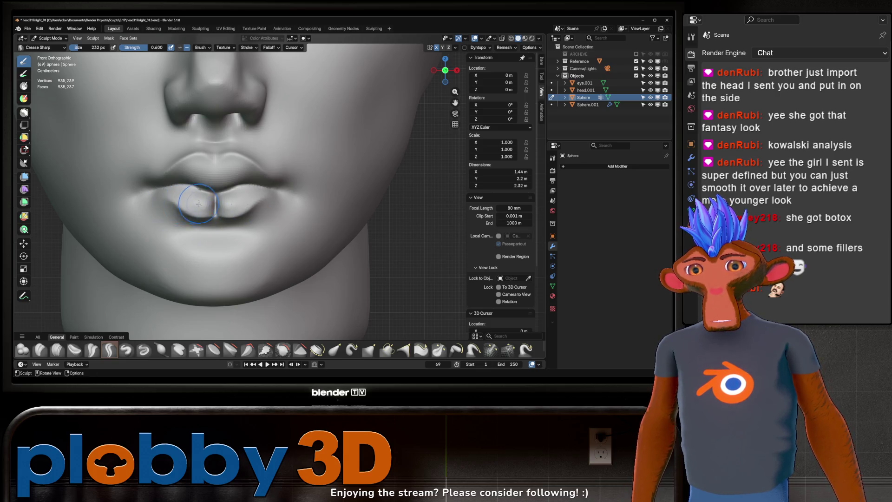
scroll(234, 212, "down", 4)
middle_click_drag(234, 212, 234, 183, "ctrl")
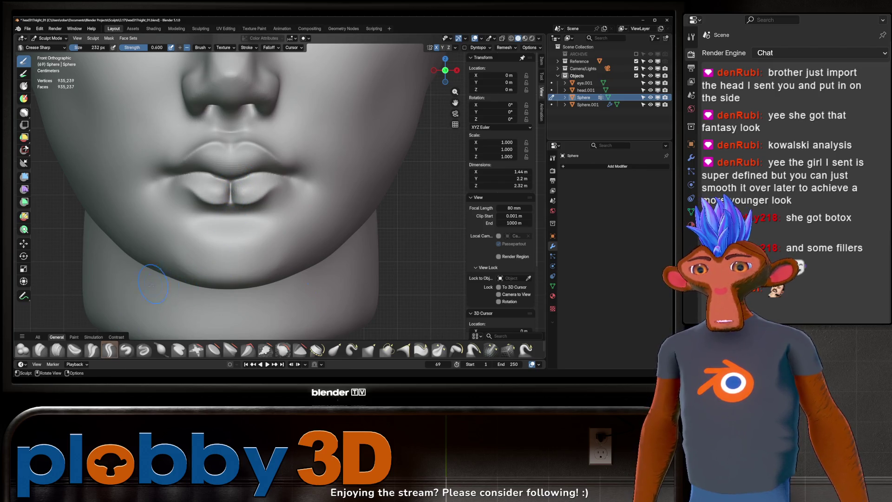
left_click(439, 350)
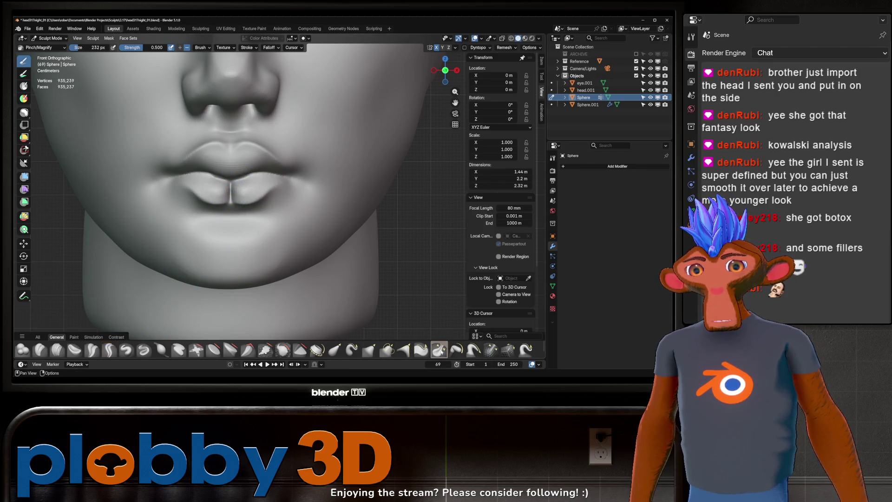
left_click_drag(231, 202, 232, 188)
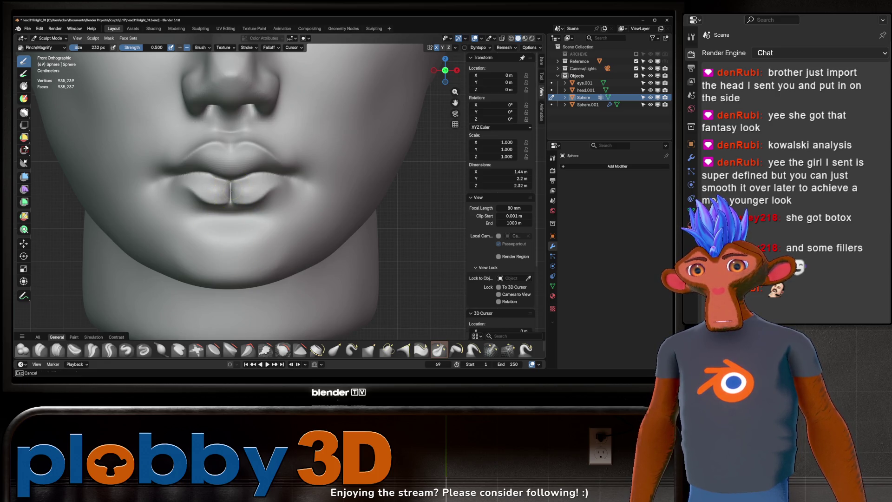
- Make the lips fuller with the Inflate/Deflate brush
left_click_drag(231, 204, 251, 197)
scroll(251, 197, "down", 8)
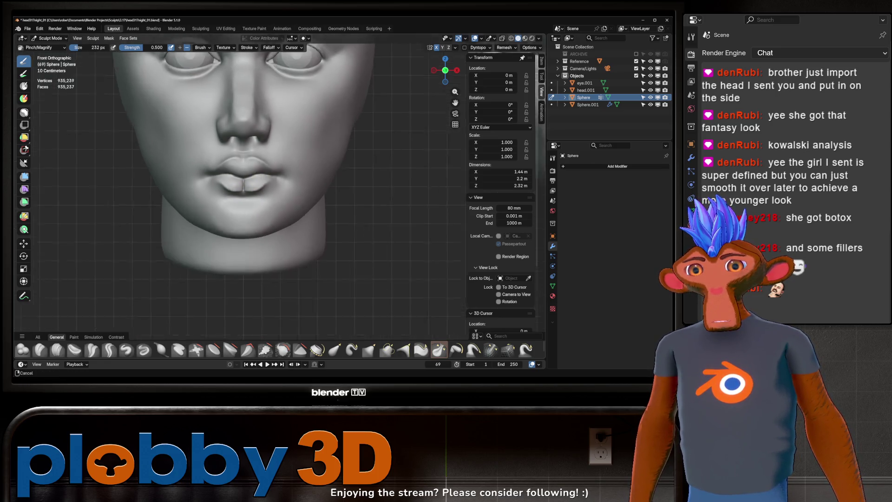
mouse_move(251, 197)
middle_mouse_down()
mouse_move(239, 235)
mouse_move(243, 193)
mouse_move(266, 196)
mouse_move(246, 251)
middle_mouse_up()
scroll(250, 190, "up", 8)
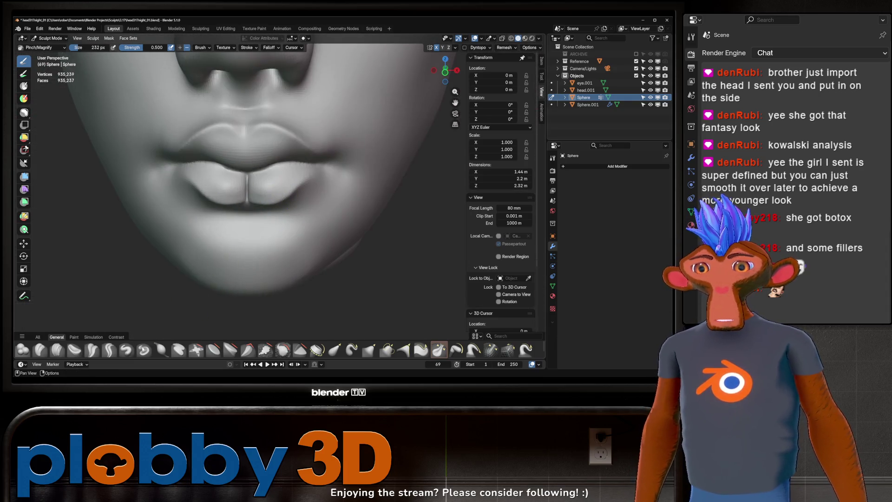
key("i")
left_click_drag(274, 183, 220, 183)
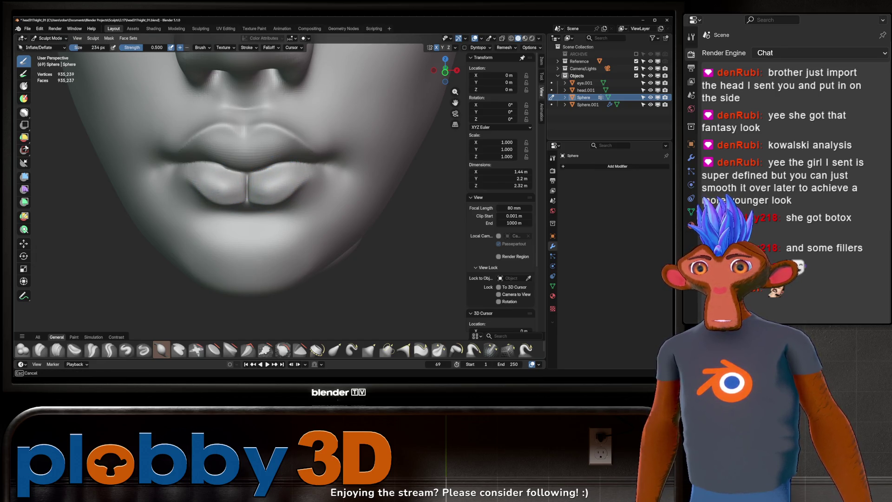
mouse_move(208, 169)
middle_mouse_down()
mouse_move(278, 174)
mouse_move(247, 176)
mouse_move(254, 183)
middle_mouse_up()
- Reshape the lip centre with the Grab brush at 234 px
key("g")
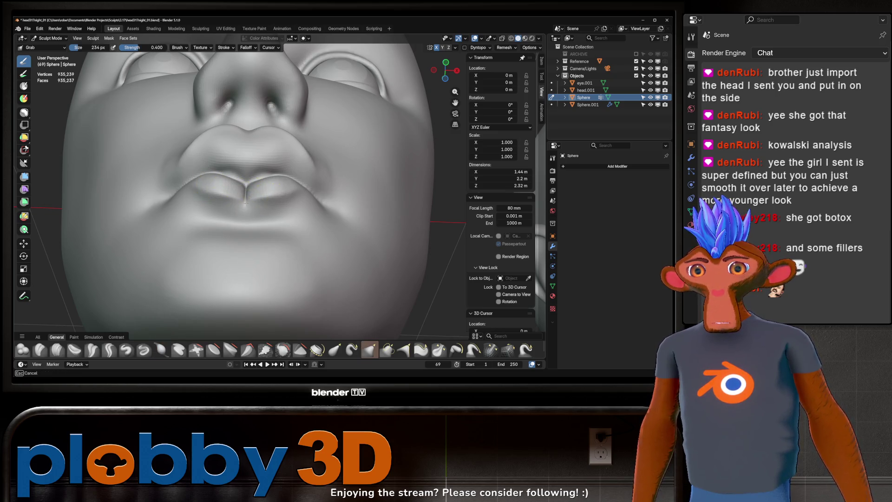
middle_click_drag(222, 190, 249, 229)
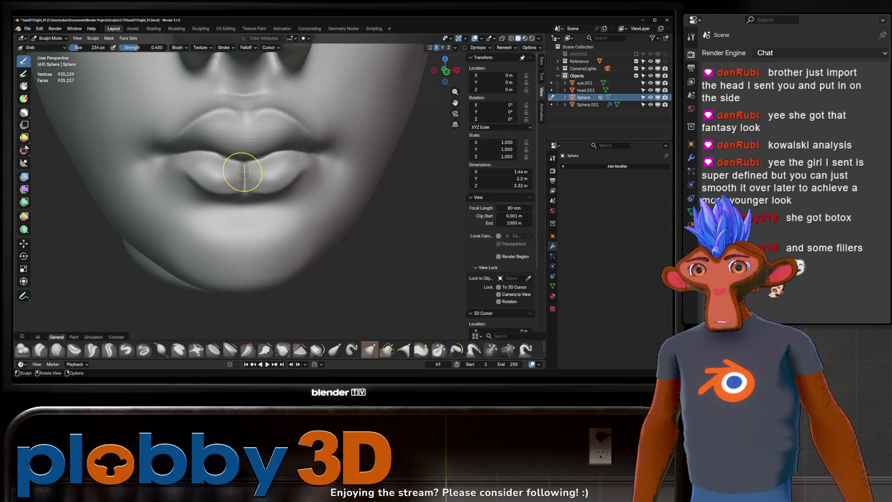
mouse_move(243, 171)
left_mouse_down()
mouse_move(243, 164)
mouse_move(232, 188)
mouse_move(247, 202)
left_mouse_up()
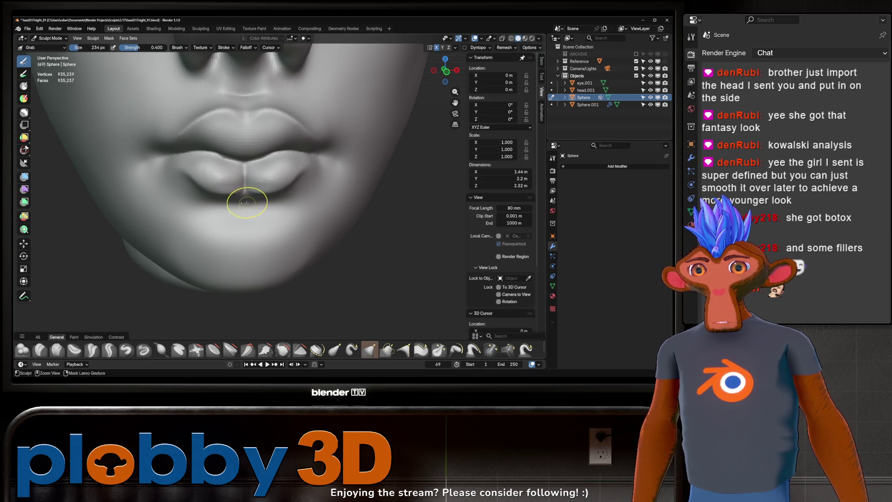
scroll(244, 197, "down", 8)
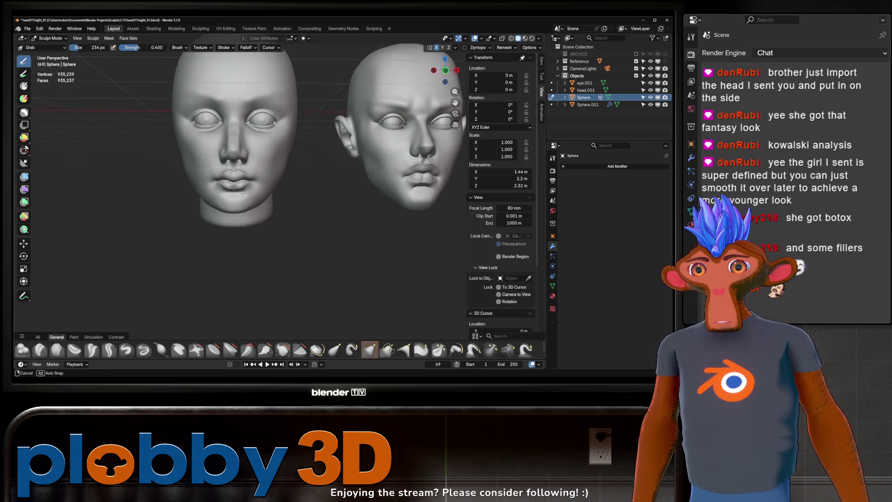
- Compare both heads, then inflate the lower lip with the Inflate/Deflate brush to fill it out
middle_click_drag(243, 194, 256, 180)
scroll(233, 185, "up", 6)
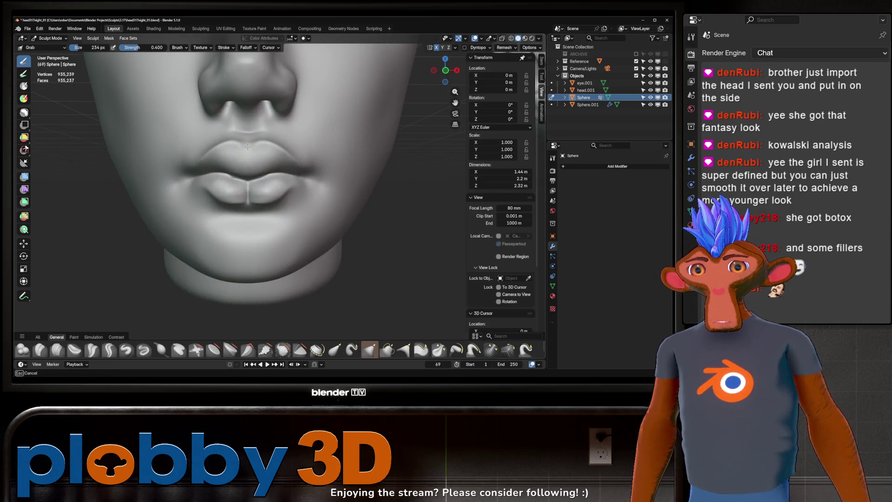
left_click(108, 349)
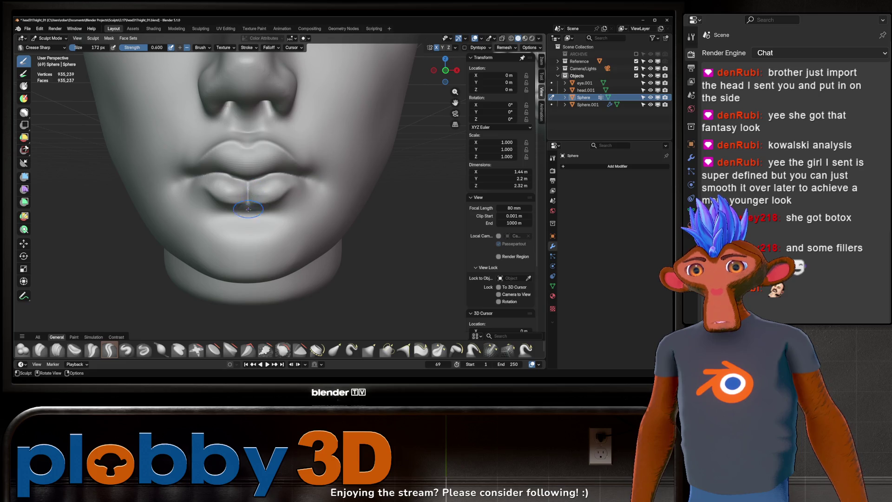
middle_click_drag(248, 210, 227, 275, "ctrl")
mouse_move(303, 174)
middle_mouse_down("ctrl")
mouse_move(259, 212)
mouse_move(287, 158)
middle_mouse_up("ctrl")
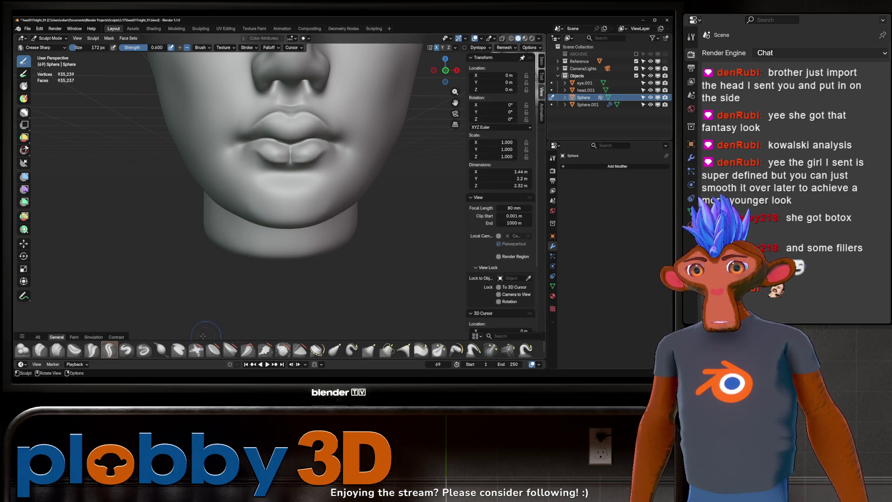
left_click(161, 349)
left_click_drag(258, 157, 269, 159)
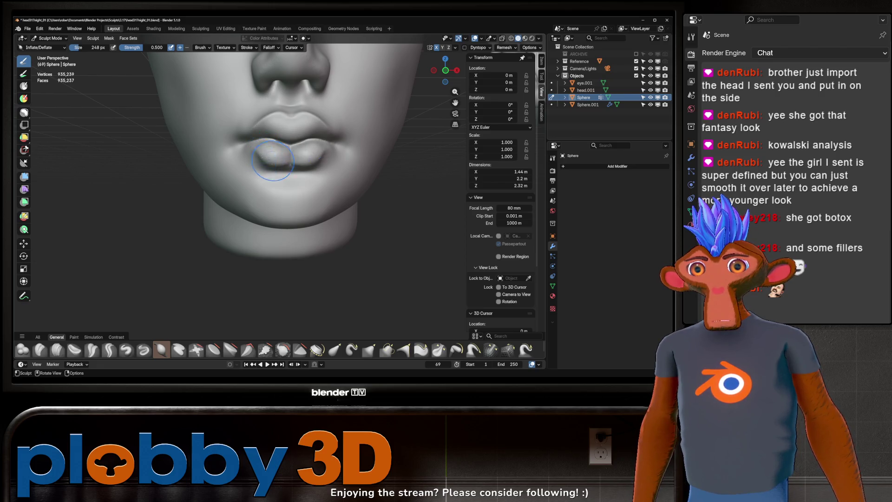
- Reshape the lips in profile with Grab and pull the lip-centre crease downward
mouse_move(257, 153)
middle_mouse_down()
mouse_move(318, 165)
mouse_move(309, 163)
middle_mouse_up()
key("g")
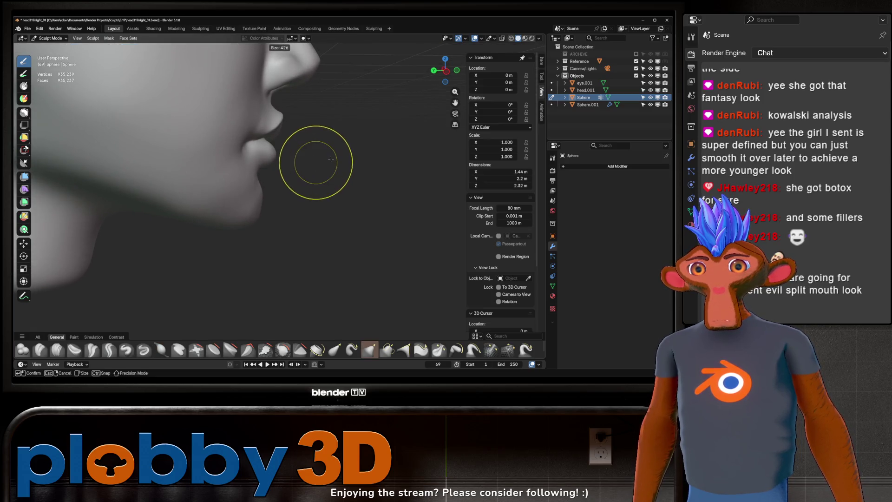
left_click_drag(312, 163, 281, 159)
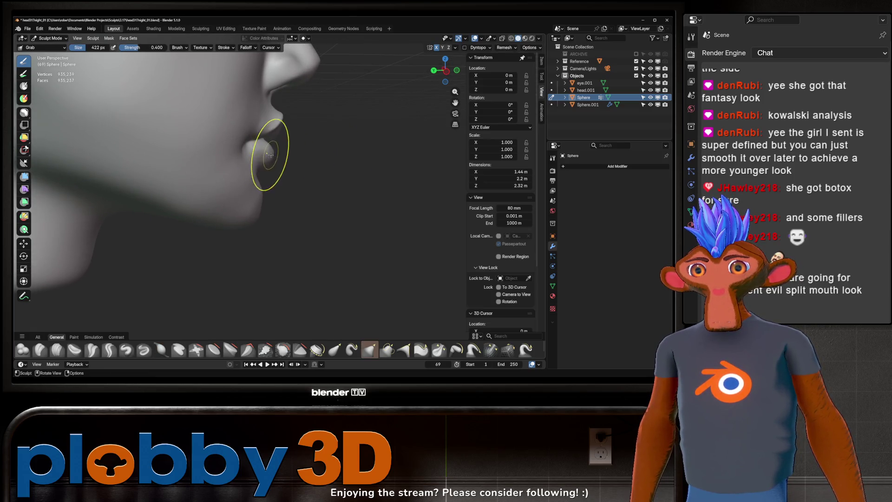
mouse_move(274, 158)
middle_mouse_down()
mouse_move(293, 165)
mouse_move(299, 189)
mouse_move(276, 159)
middle_mouse_up()
scroll(299, 189, "up", 4)
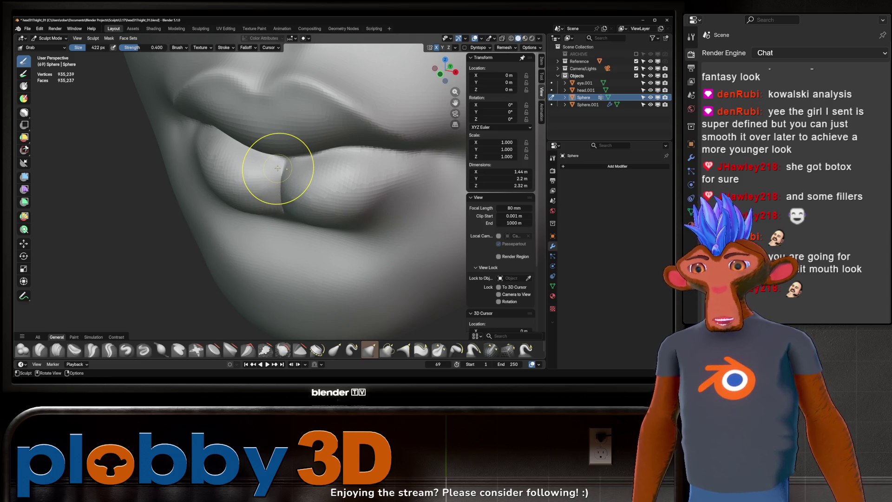
middle_click_drag(261, 208, 294, 199)
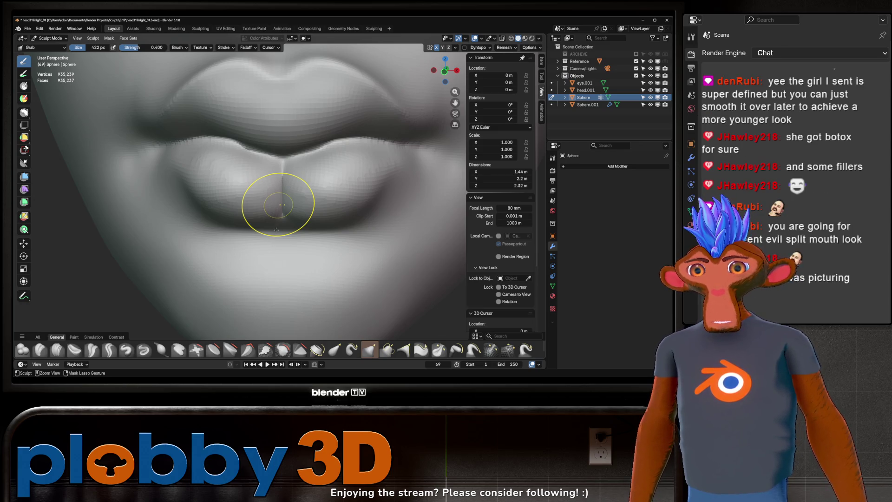
left_click_drag(278, 205, 277, 229)
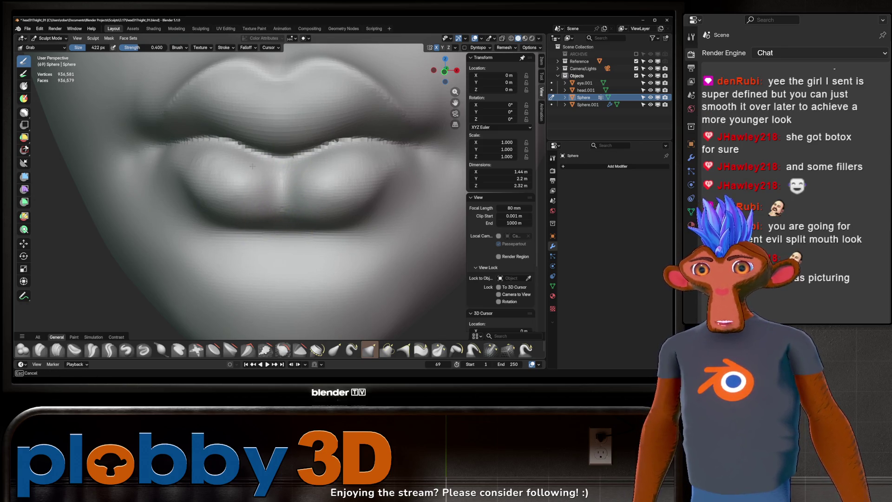
mouse_move(279, 214)
middle_mouse_down()
mouse_move(263, 200)
mouse_move(265, 168)
mouse_move(238, 203)
middle_mouse_up()
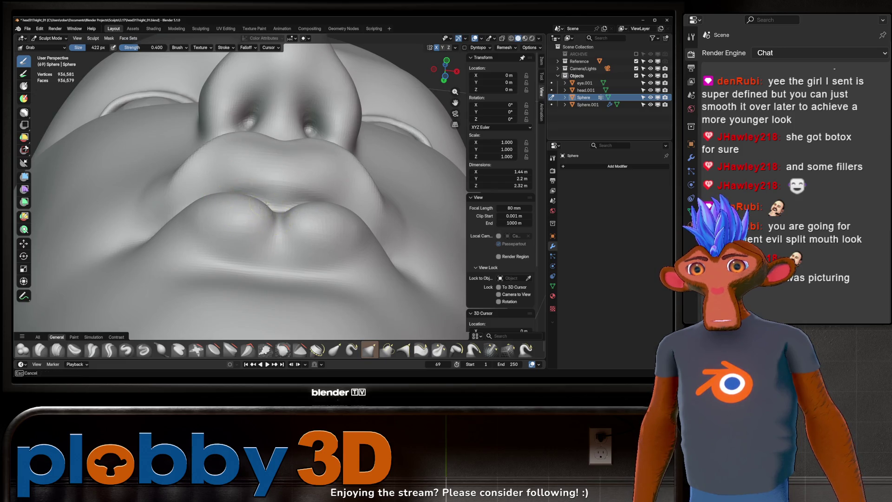
middle_click_drag(262, 225, 256, 244)
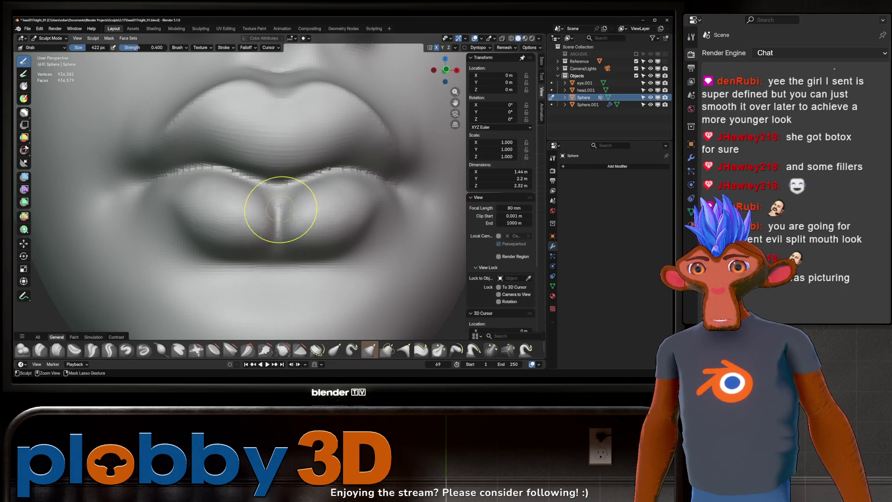
- Shrink Inflate/Deflate to 206 px and puff up the lower edge of the upper lip
left_click(161, 349)
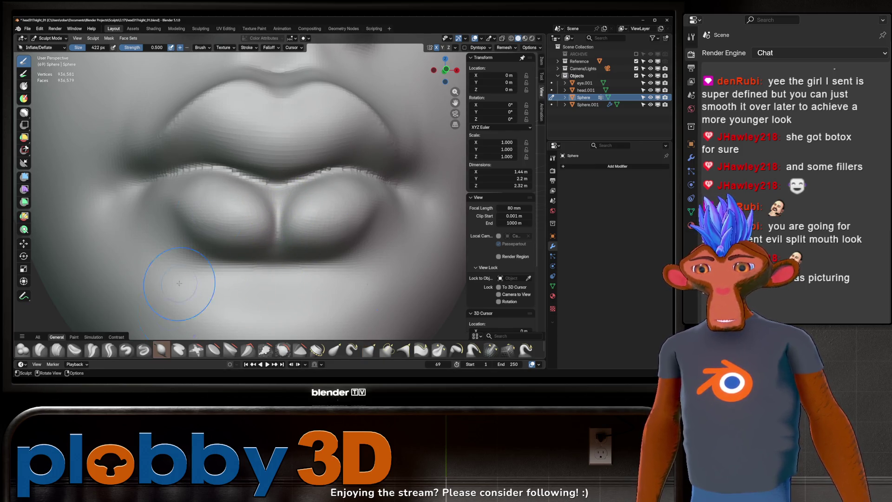
key("f")
left_click(249, 178)
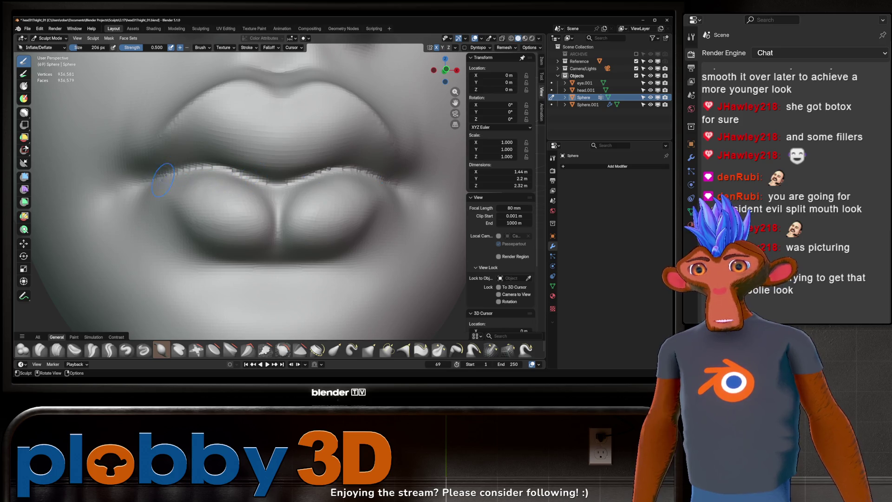
left_click_drag(162, 179, 162, 179)
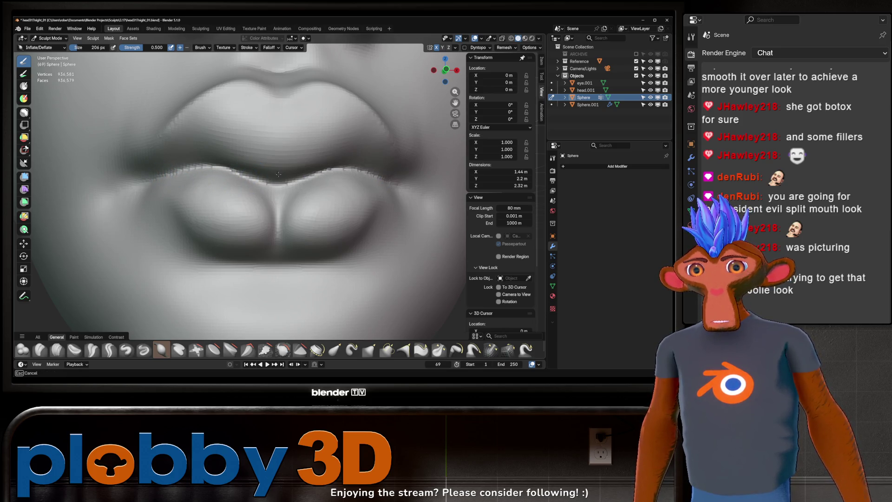
left_click_drag(153, 181, 218, 168)
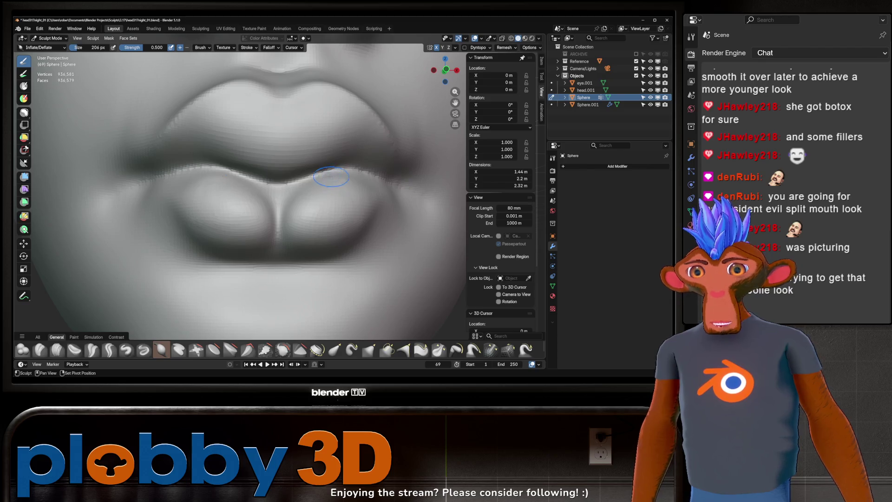
mouse_move(287, 178)
middle_mouse_down("ctrl")
mouse_move(286, 200)
mouse_move(326, 200)
mouse_move(271, 207)
middle_mouse_up("ctrl")
scroll(271, 214, "up", 5)
- Check the chin, neck and whole head from the front, then select Scrape/Fill at 154 px
key("g")
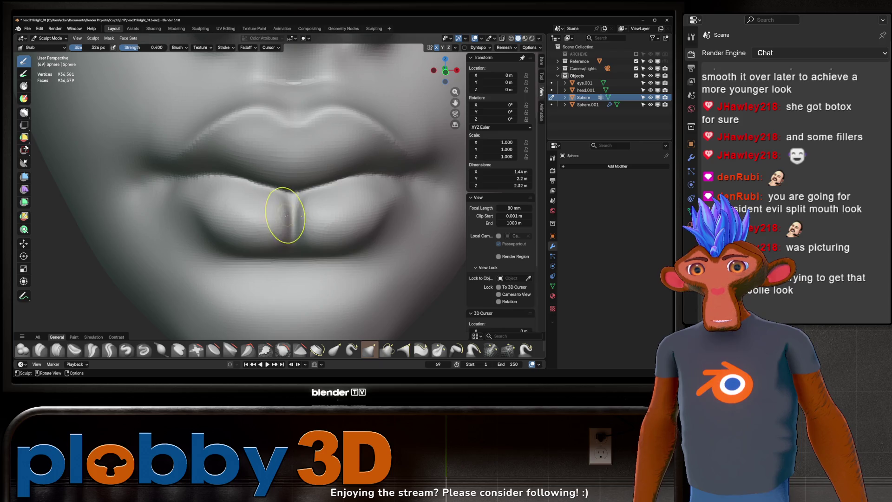
scroll(284, 200, "down", 4)
middle_click_drag(285, 200, 279, 210)
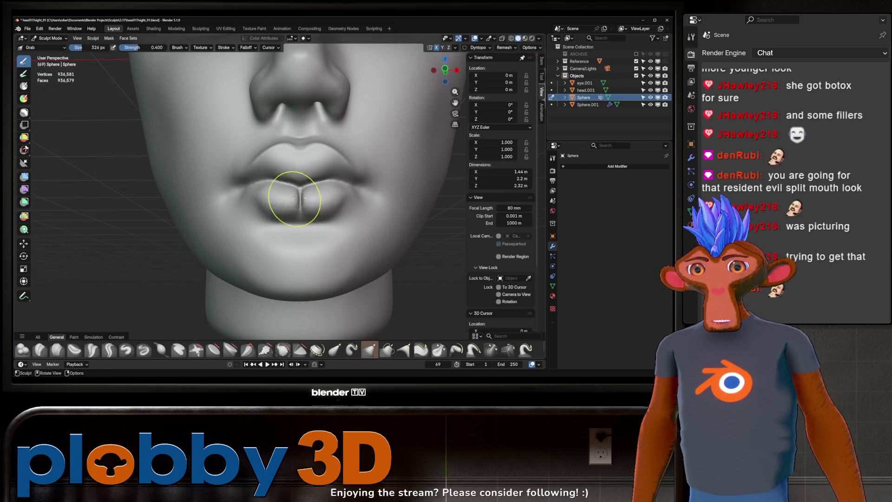
scroll(308, 173, "down", 5)
mouse_move(309, 170)
middle_mouse_down()
mouse_move(319, 178)
mouse_move(301, 207)
mouse_move(286, 212)
mouse_move(295, 170)
middle_mouse_up()
scroll(286, 211, "down", 4)
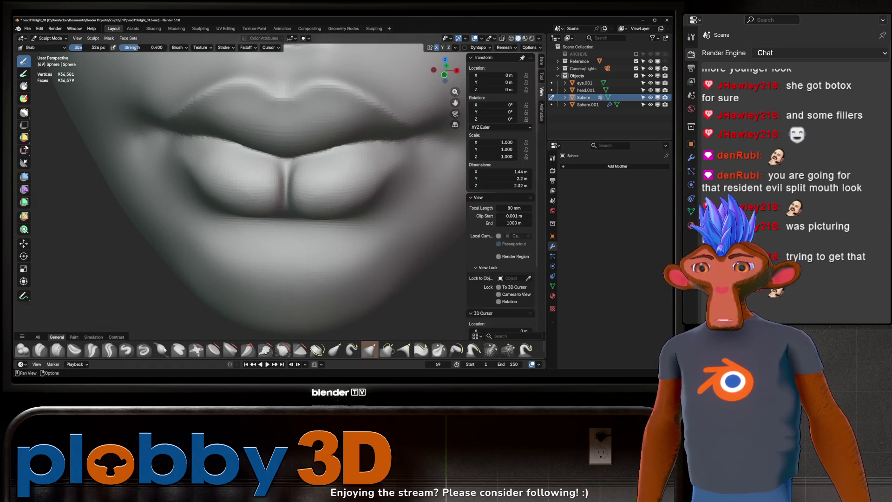
left_click(264, 353)
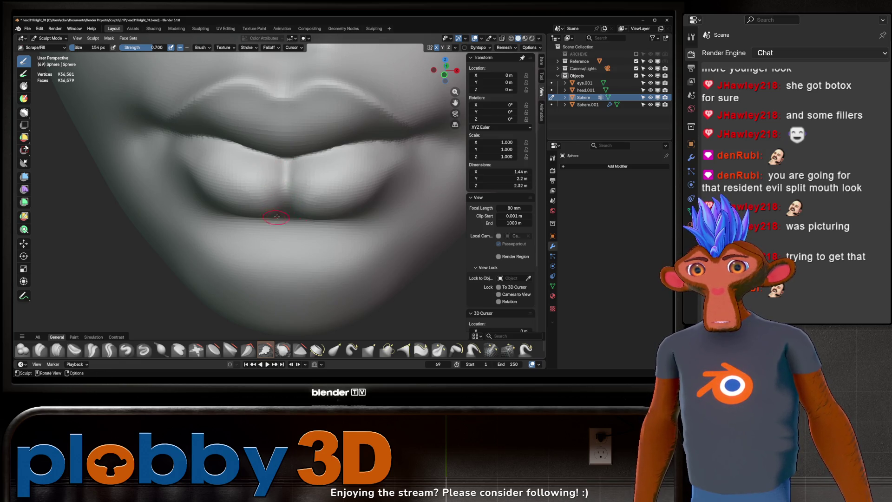
- Zoom out from the lips, orbit both heads to compare, and pick Crease Sharp at 0.600 strength
scroll(276, 216, "down", 6)
mouse_move(277, 216)
middle_mouse_down("ctrl")
mouse_move(276, 227)
mouse_move(291, 211)
mouse_move(270, 198)
middle_mouse_up("ctrl")
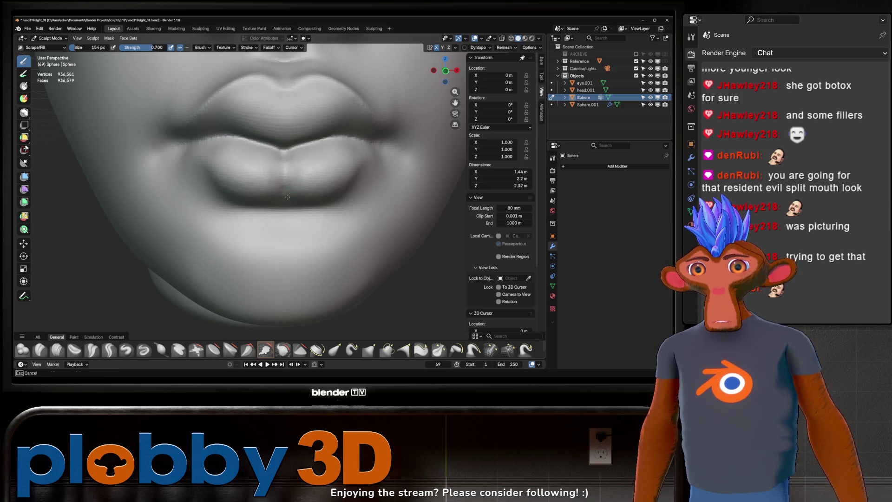
middle_click_drag(285, 194, 278, 176, "ctrl")
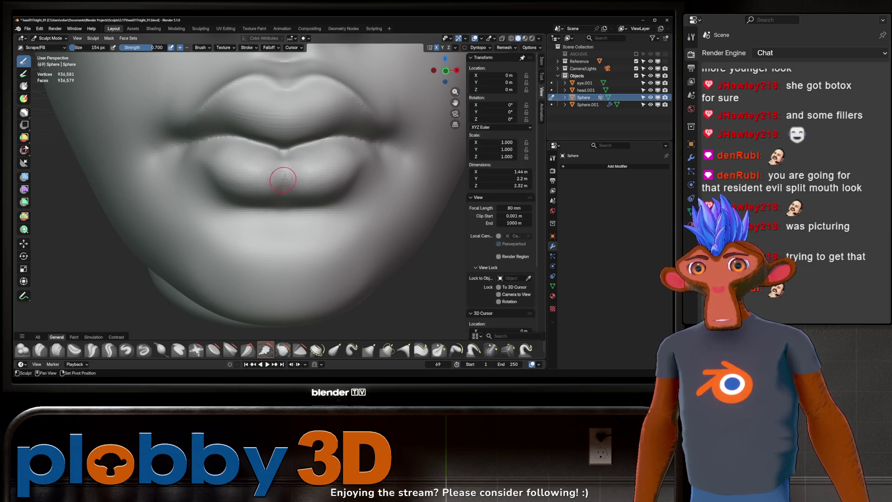
scroll(283, 167, "down", 5)
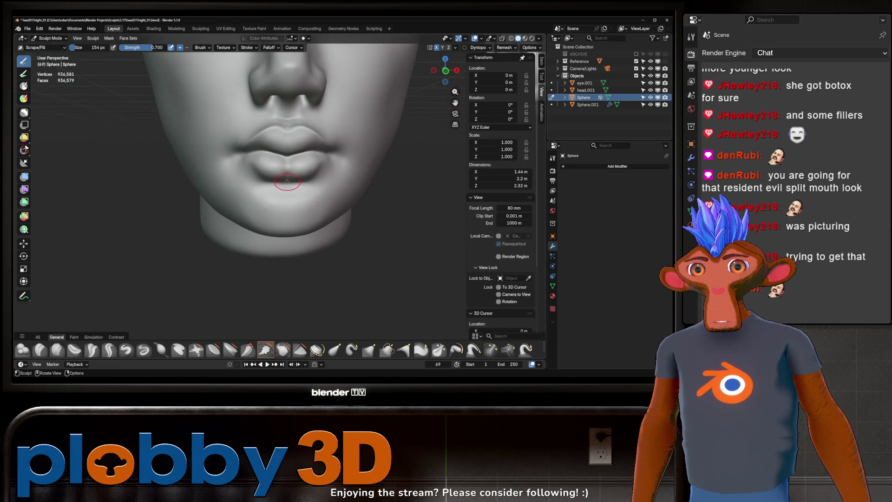
scroll(275, 213, "down", 4)
middle_click_drag(275, 210, 284, 204)
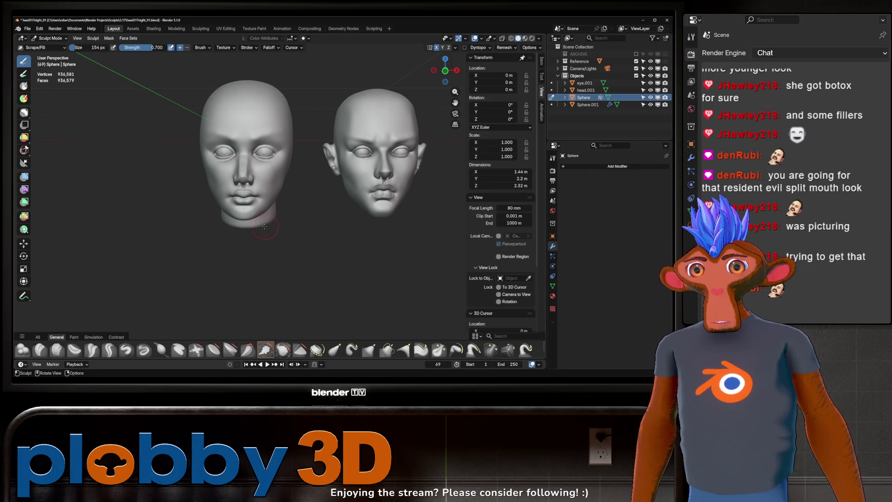
scroll(264, 226, "up", 5)
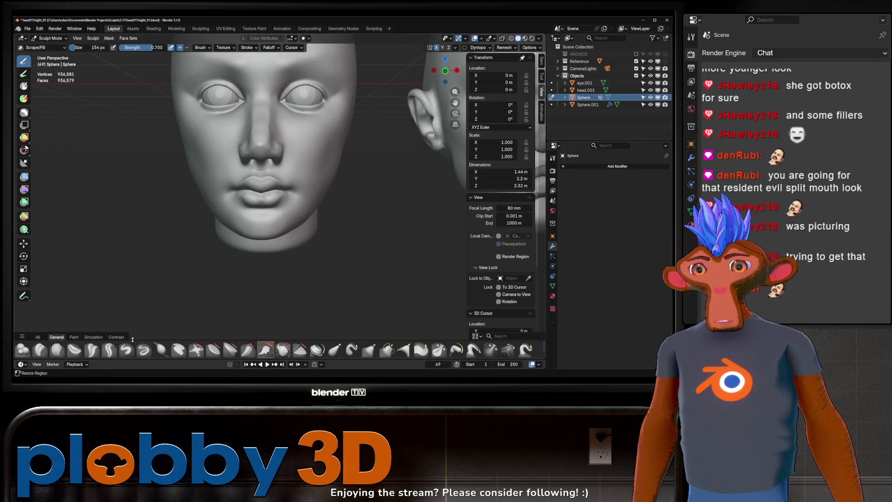
left_click(109, 349)
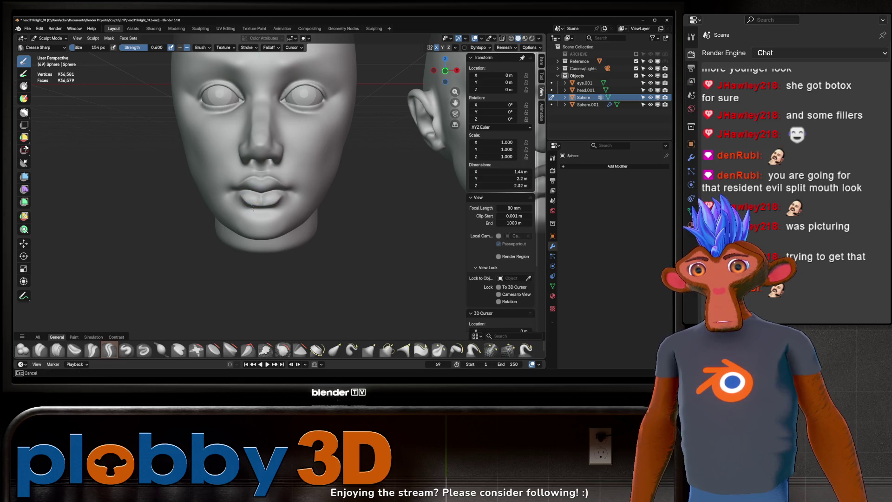
- Set the Grab brush to 510 px and reshape the lip and lower-face profile from a three-quarter view
mouse_move(255, 198)
middle_mouse_down()
mouse_move(303, 188)
mouse_move(298, 195)
mouse_move(160, 191)
middle_mouse_up()
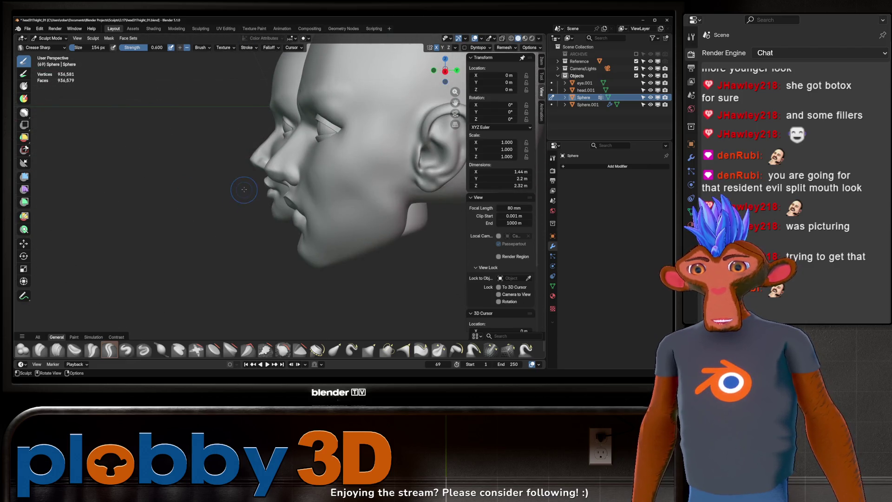
scroll(244, 189, "up", 5)
left_click(369, 350)
key("f")
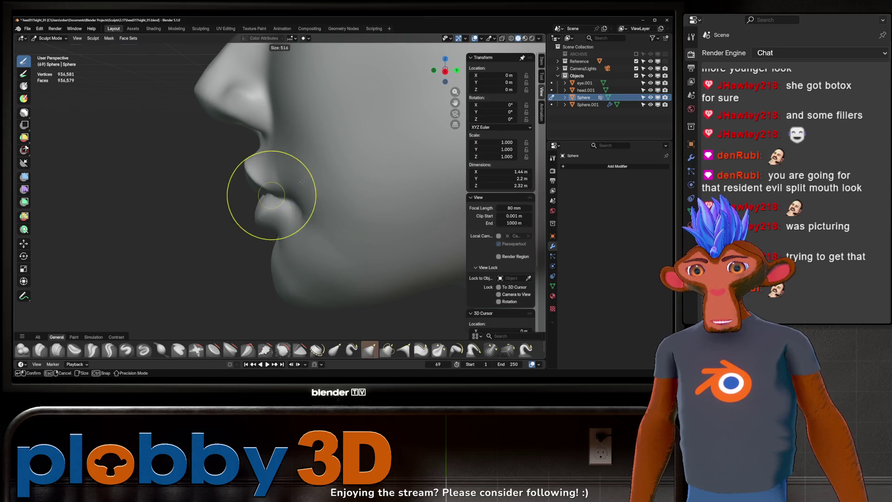
left_click(301, 182)
mouse_move(301, 182)
middle_mouse_down()
mouse_move(272, 209)
mouse_move(354, 199)
mouse_move(225, 205)
mouse_move(262, 205)
mouse_move(288, 175)
mouse_move(288, 191)
mouse_move(279, 177)
mouse_move(291, 201)
middle_mouse_up()
- Return to a front close-up of the sculpted face and reselect Crease Sharp at 254 px
scroll(252, 225, "down", 5)
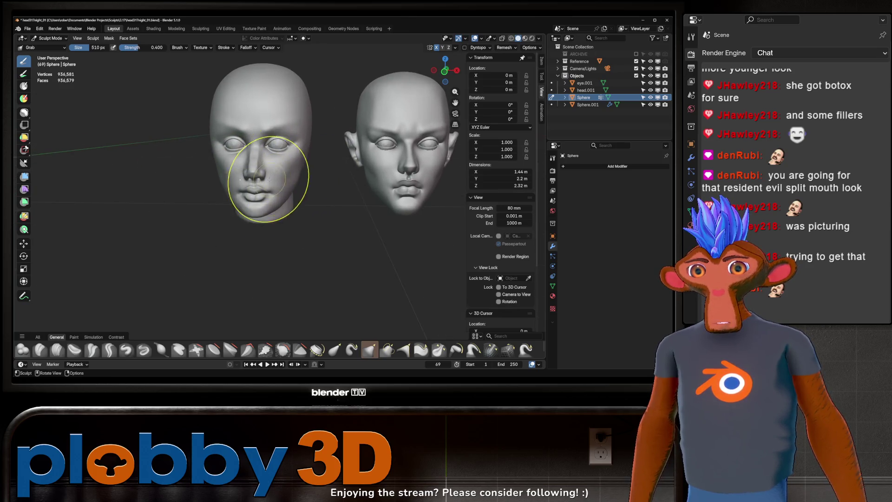
mouse_move(259, 175)
middle_mouse_down("ctrl")
mouse_move(316, 144)
mouse_move(299, 190)
middle_mouse_up("ctrl")
middle_click_drag(348, 170, 227, 186, "ctrl")
middle_click_drag(282, 175, 338, 169, "ctrl")
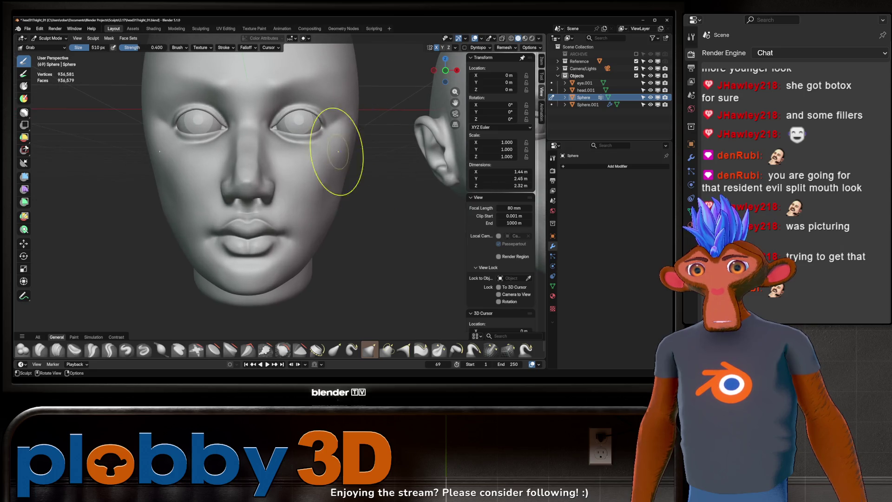
left_click(109, 350)
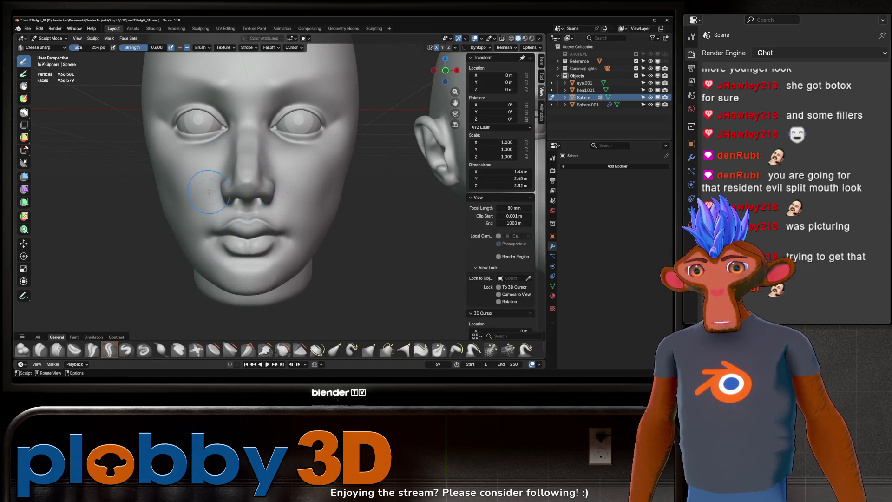
- Alternate Grab and Crease Sharp on the sculpted brow and eye area, comparing both heads side by side
scroll(209, 192, "down", 3)
mouse_move(233, 197)
middle_mouse_down("shift")
mouse_move(276, 200)
mouse_move(267, 190)
mouse_move(300, 189)
mouse_move(283, 200)
mouse_move(305, 200)
mouse_move(285, 199)
mouse_move(298, 191)
mouse_move(266, 166)
mouse_move(293, 181)
mouse_move(291, 199)
mouse_move(270, 193)
middle_mouse_up("shift")
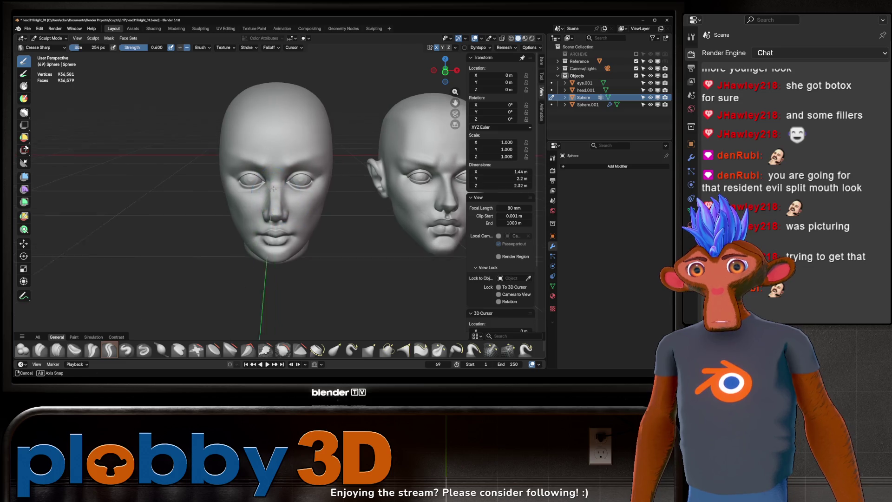
key("g")
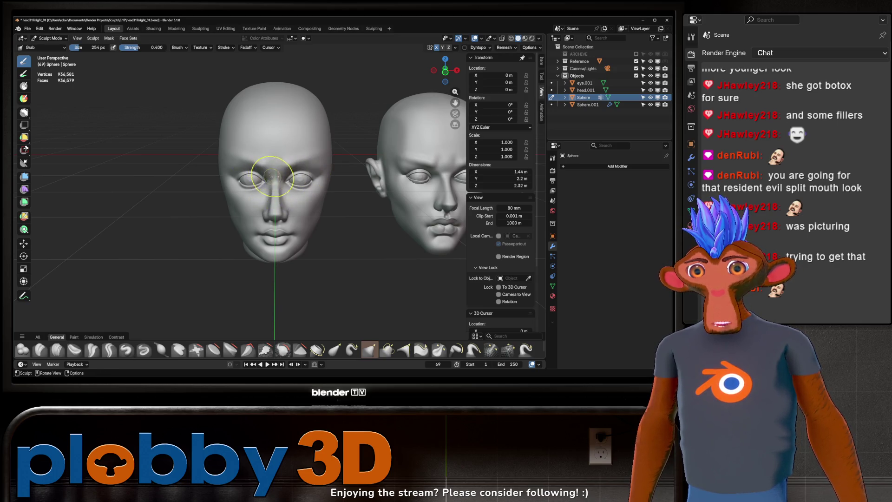
left_click(109, 349)
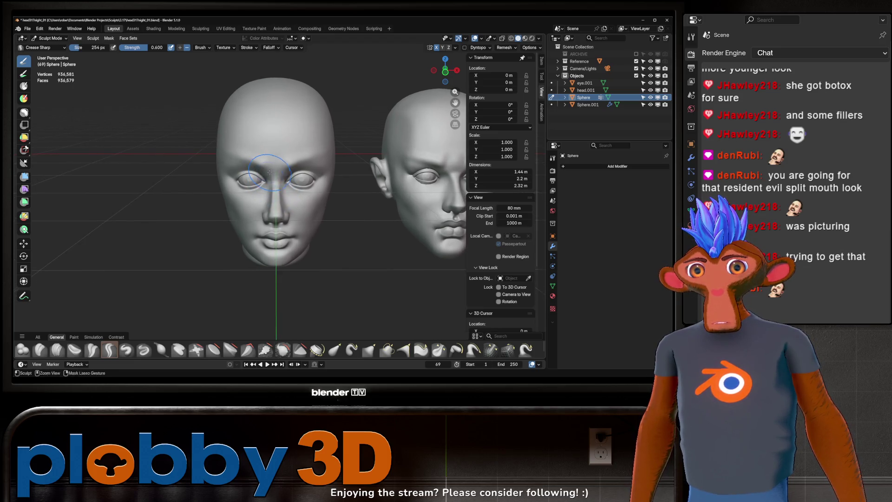
middle_click_drag(259, 169, 254, 196)
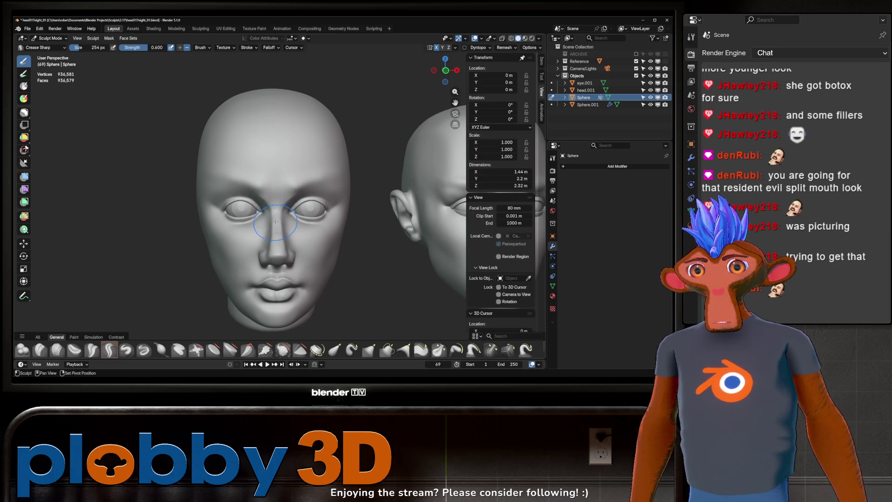
scroll(279, 204, "down", 4)
mouse_move(288, 196)
middle_mouse_down()
mouse_move(307, 174)
mouse_move(274, 179)
middle_mouse_up()
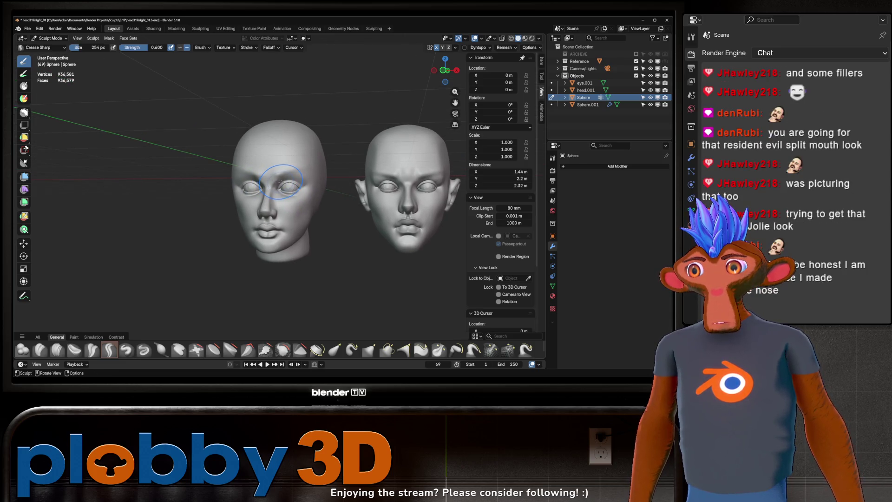
middle_click_drag(279, 185, 278, 190)
- Study the reference head, then zoom in on the sculpted nose and return to a frontal view
mouse_move(327, 205)
middle_mouse_down()
mouse_move(353, 162)
mouse_move(321, 213)
middle_mouse_up()
scroll(342, 183, "up", 4)
scroll(354, 162, "down", 5)
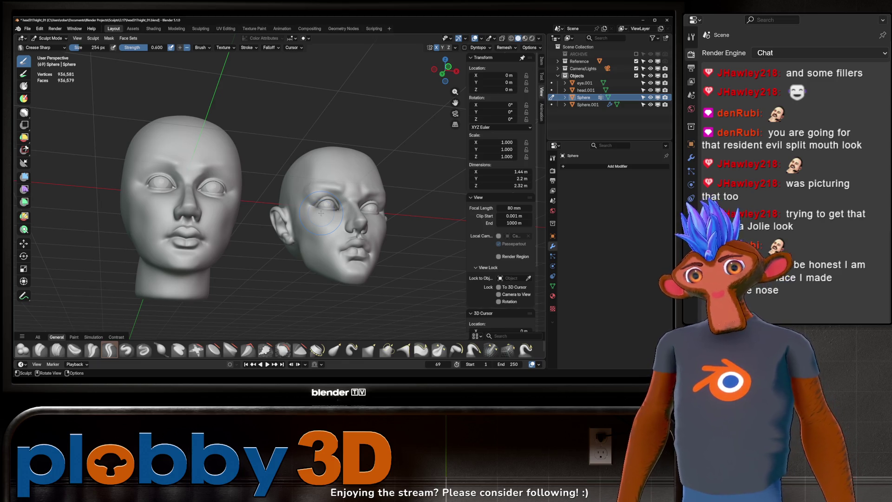
middle_click_drag(186, 223, 219, 223)
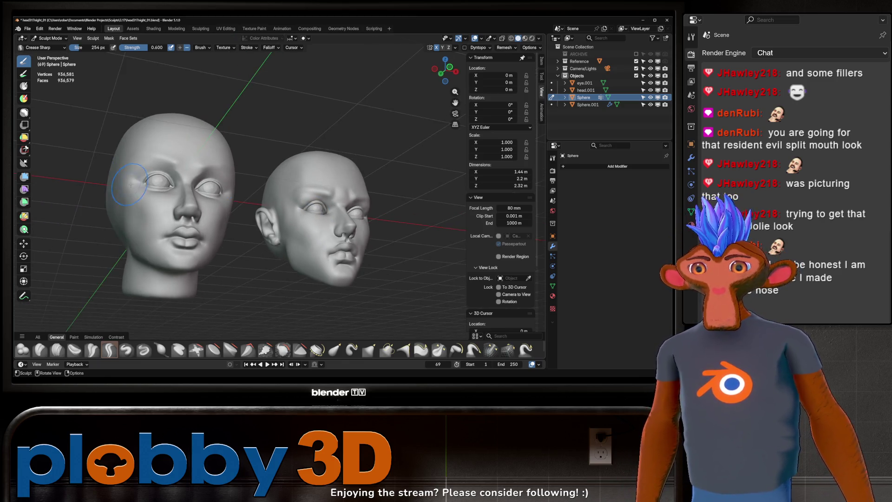
scroll(253, 221, "up", 5)
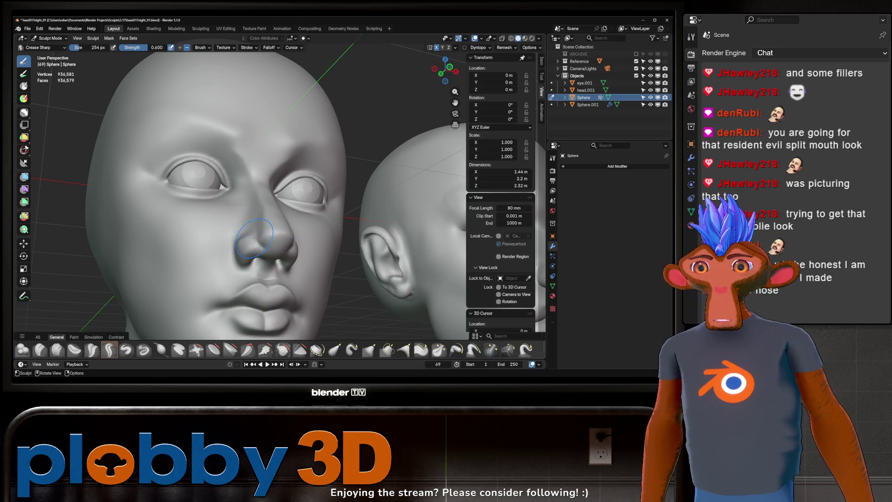
scroll(254, 244, "down", 5)
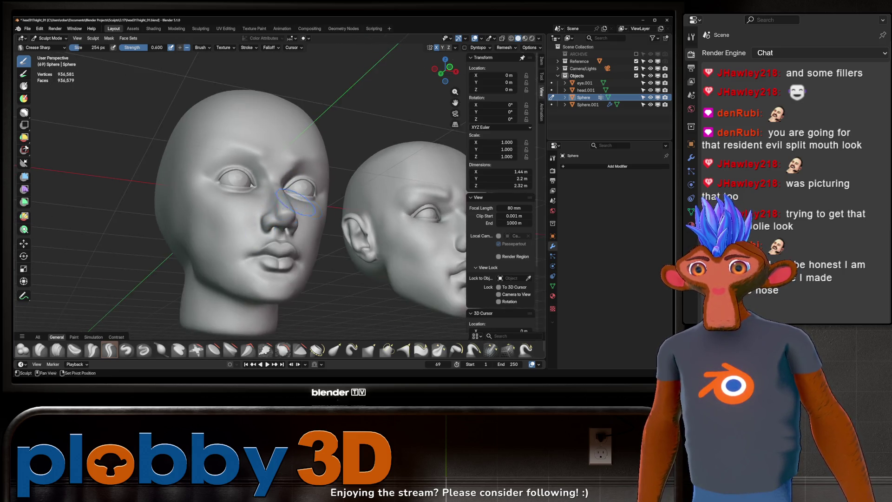
mouse_move(253, 244)
middle_mouse_down()
mouse_move(307, 237)
mouse_move(279, 237)
middle_mouse_up()
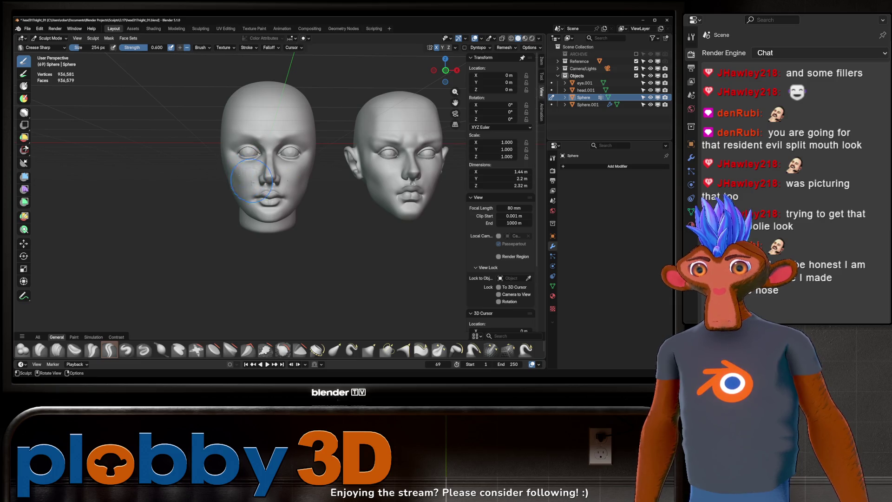
- Crease the left head's cheek and the forehead above its left eye, then zoom in on that face
left_click_drag(247, 183, 235, 184)
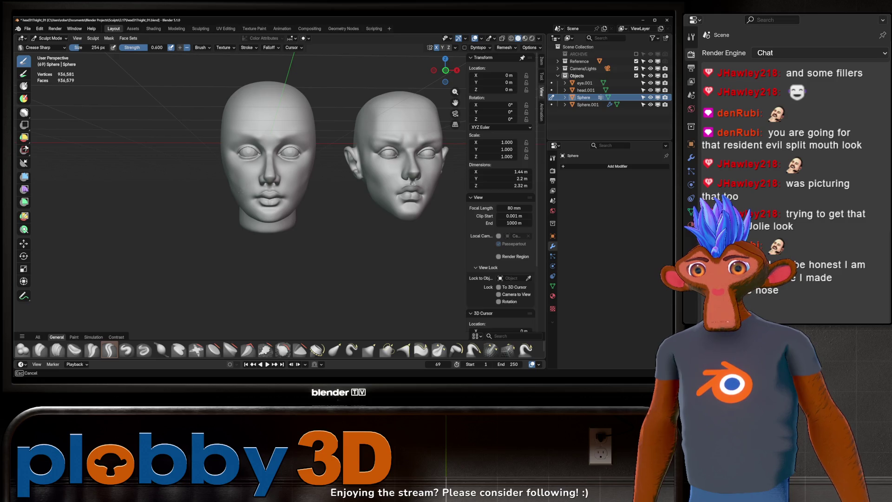
middle_click_drag(204, 183, 248, 179)
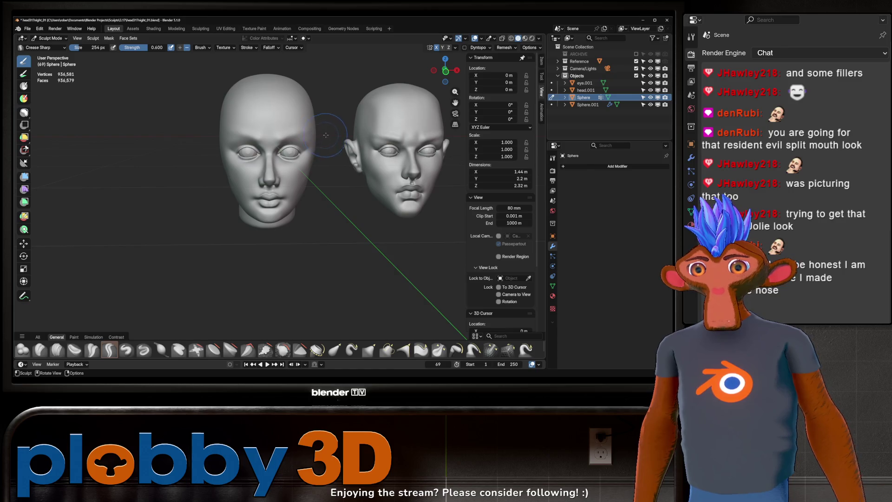
middle_click_drag(326, 135, 309, 152)
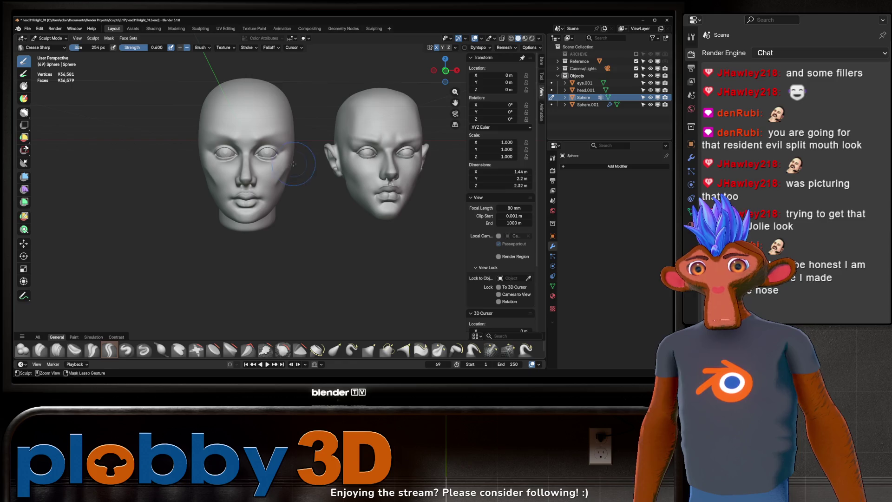
mouse_move(287, 174)
middle_mouse_down()
mouse_move(219, 222)
mouse_move(301, 146)
mouse_move(321, 156)
mouse_move(308, 171)
mouse_move(306, 159)
mouse_move(300, 180)
mouse_move(315, 162)
middle_mouse_up()
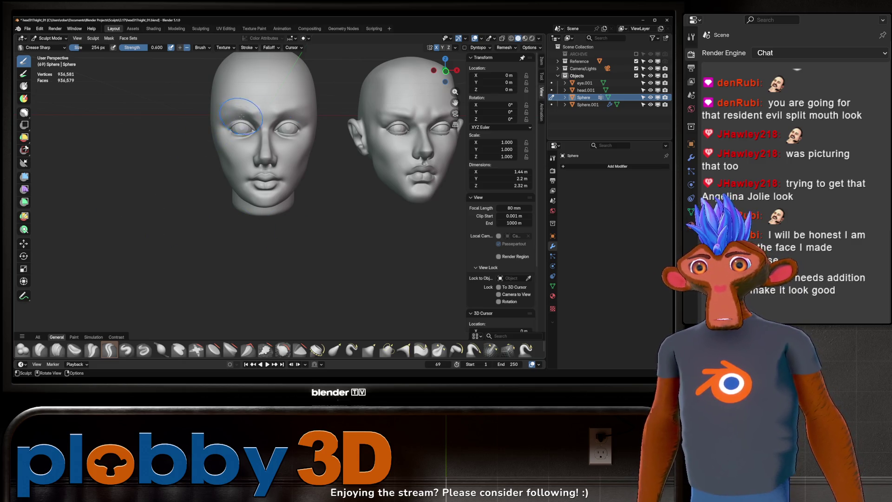
mouse_move(257, 99)
left_mouse_down()
mouse_move(253, 111)
mouse_move(257, 103)
mouse_move(264, 114)
mouse_move(262, 88)
mouse_move(262, 97)
left_mouse_up()
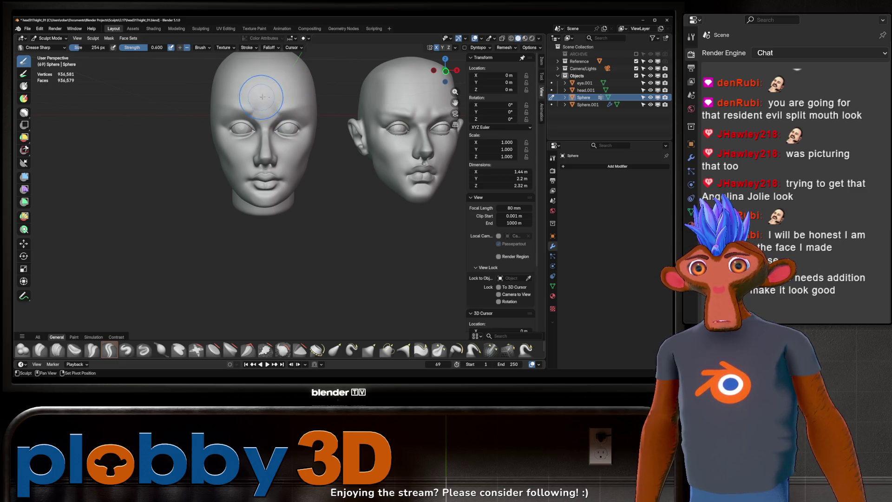
mouse_move(262, 96)
middle_mouse_down("ctrl")
mouse_move(262, 65)
mouse_move(263, 86)
mouse_move(260, 69)
mouse_move(179, 149)
middle_mouse_up("ctrl")
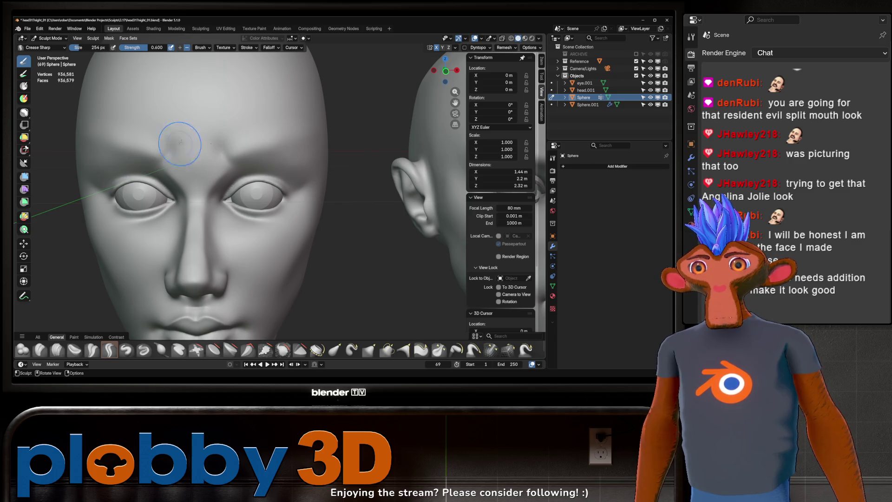
mouse_move(180, 144)
middle_mouse_down()
mouse_move(225, 119)
mouse_move(195, 214)
middle_mouse_up()
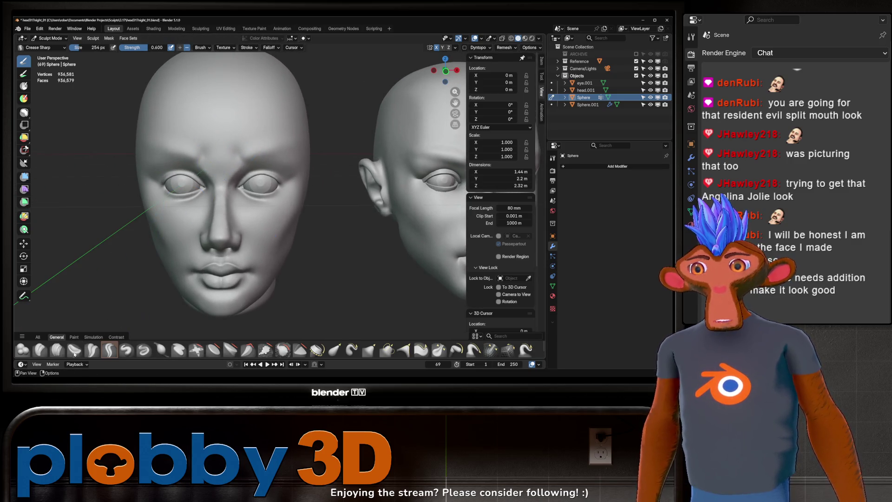
- Switch to Clay Strips at 60 px and add clay to the brow between the eyes
left_click(57, 349)
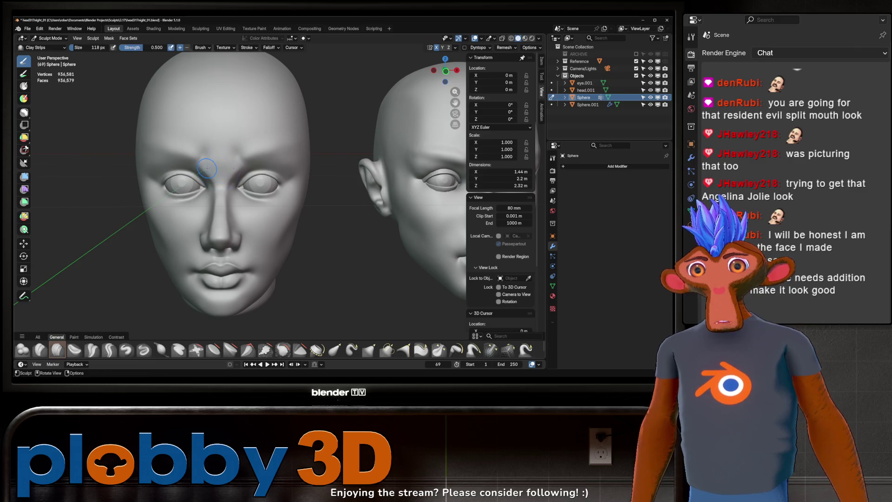
key("f")
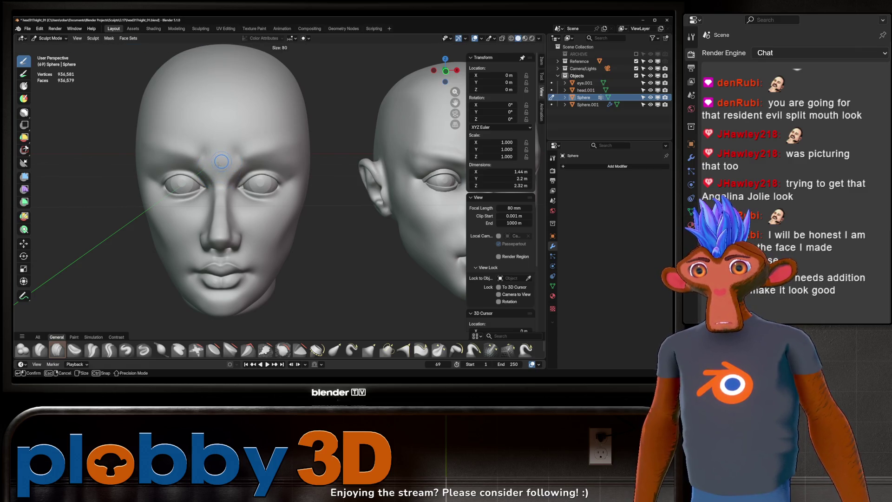
key("Escape")
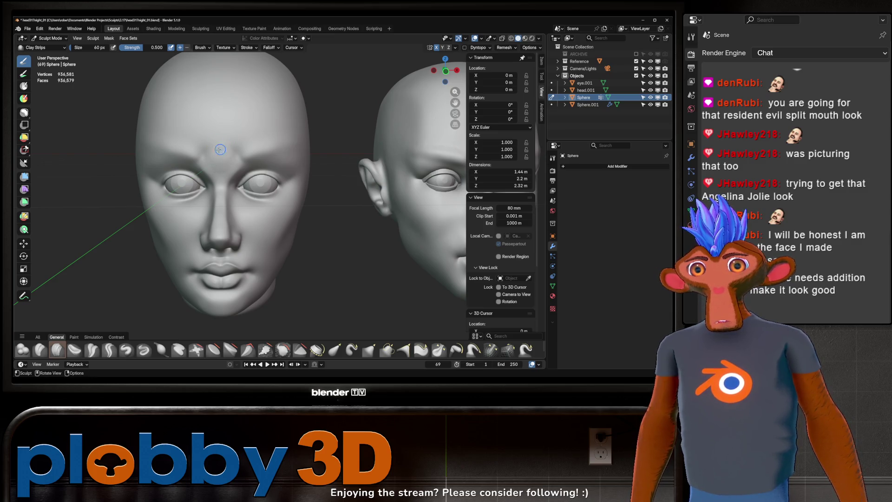
scroll(228, 137, "down", 3)
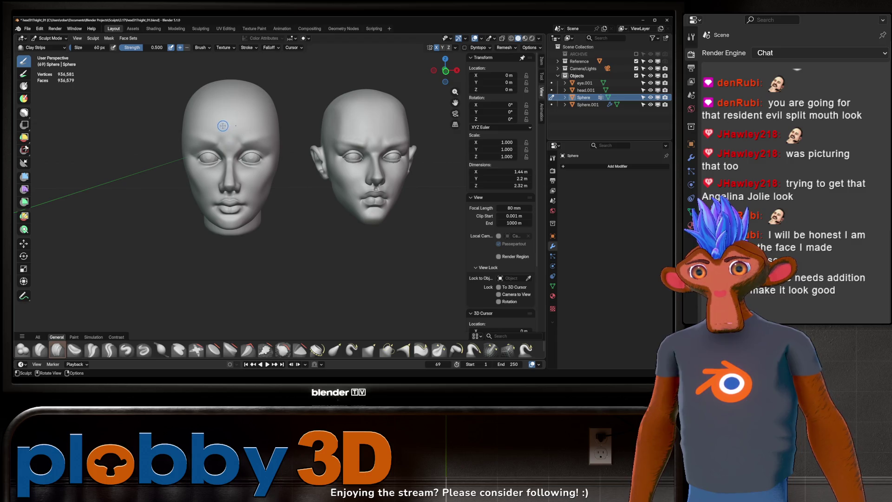
scroll(227, 149, "up", 4)
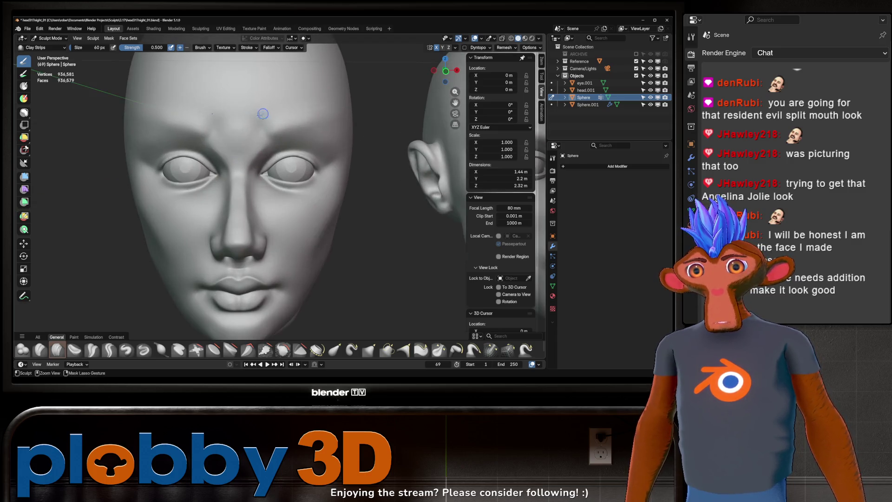
left_click_drag(227, 150, 225, 140)
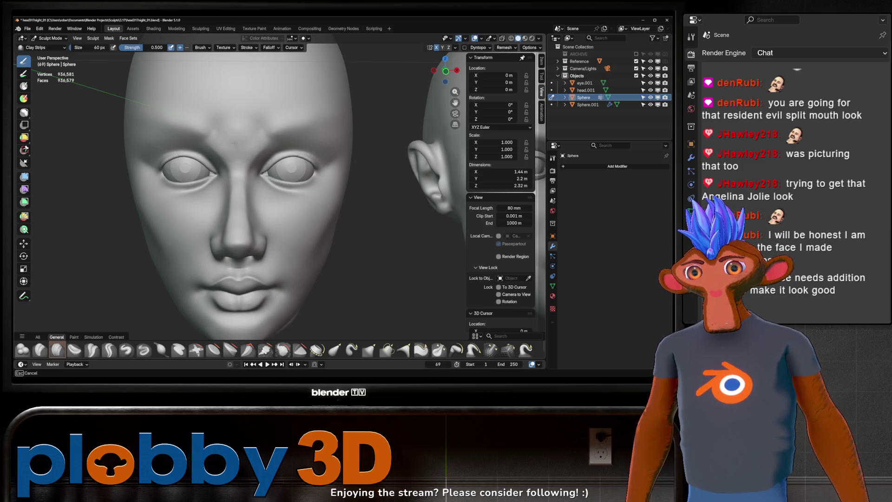
left_click_drag(209, 120, 209, 121)
- Add small clay strokes to the brow from a frontal view, then return to Crease Sharp
scroll(209, 121, "down", 5)
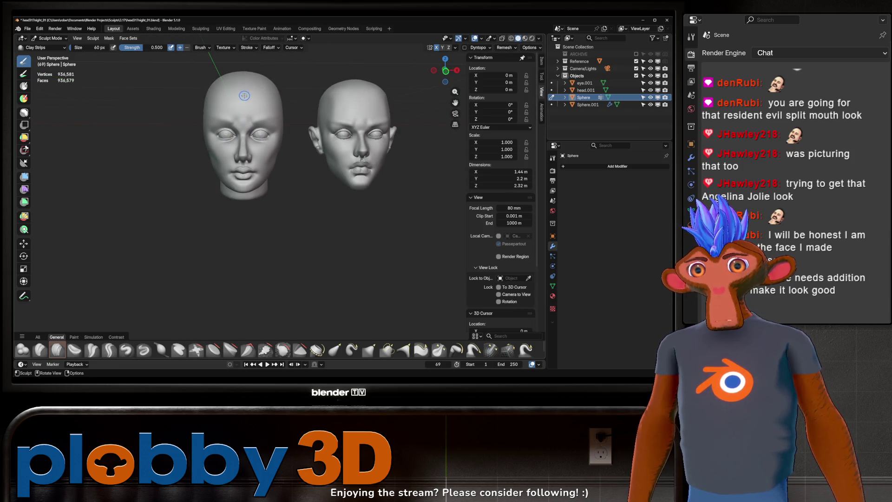
scroll(236, 97, "up", 5)
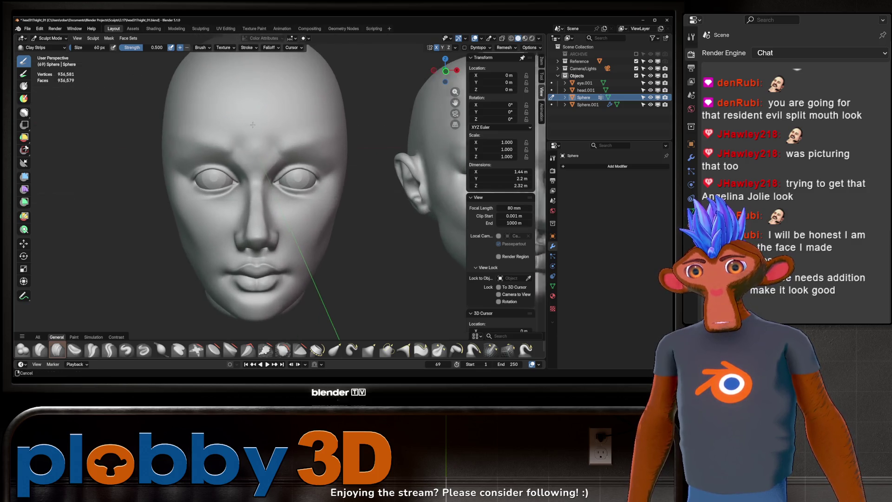
scroll(247, 126, "down", 2)
middle_click_drag(253, 130, 216, 135)
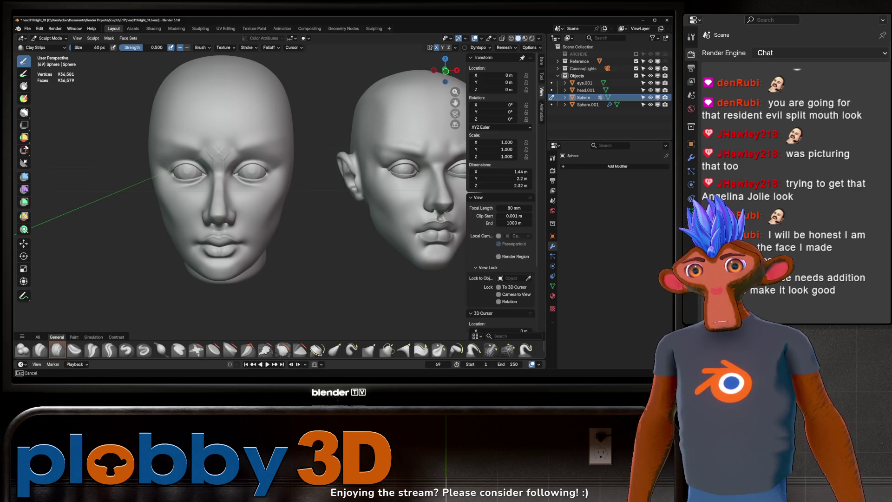
left_click_drag(219, 148, 220, 147)
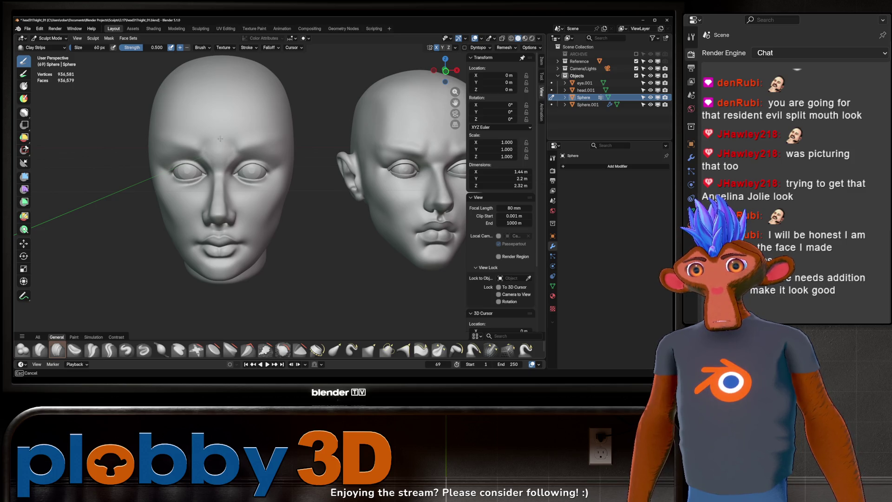
mouse_move(220, 138)
left_mouse_down()
mouse_move(215, 145)
mouse_move(227, 125)
left_mouse_up()
scroll(227, 125, "down", 3)
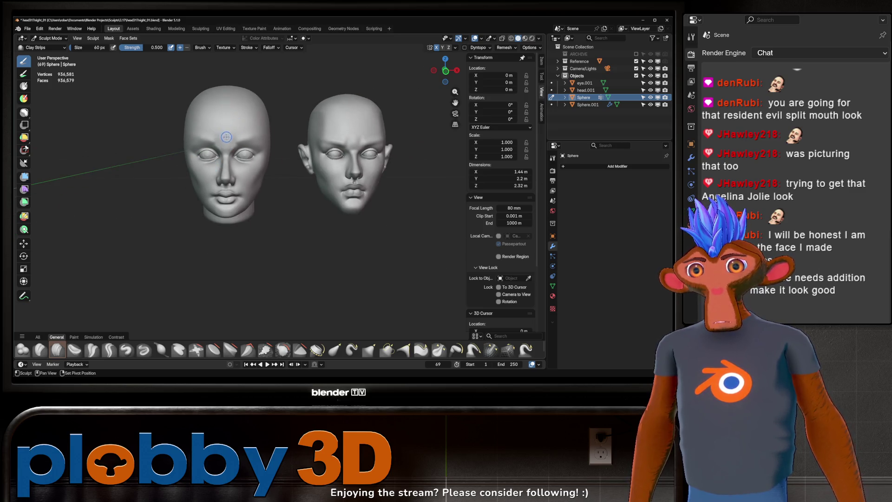
mouse_move(226, 128)
middle_mouse_down("shift")
mouse_move(230, 149)
mouse_move(221, 153)
middle_mouse_up("shift")
scroll(230, 148, "up", 6)
scroll(236, 150, "down", 4)
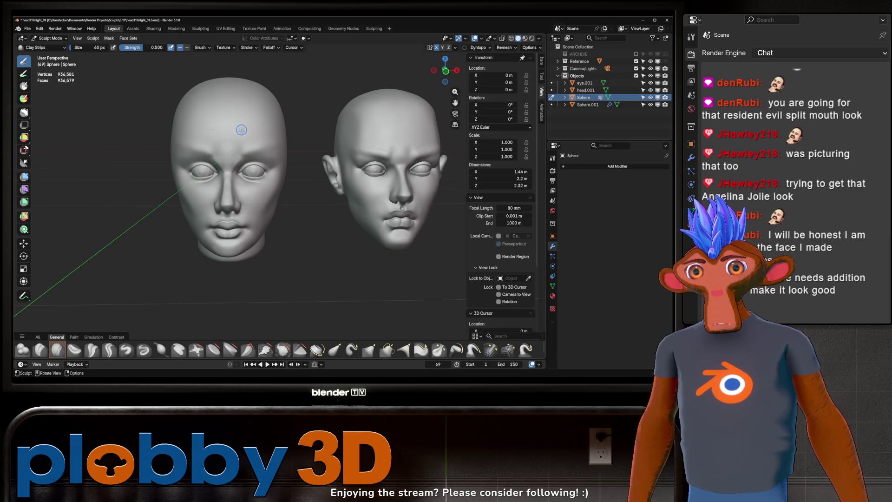
mouse_move(237, 138)
middle_mouse_down()
mouse_move(260, 128)
mouse_move(247, 123)
middle_mouse_up()
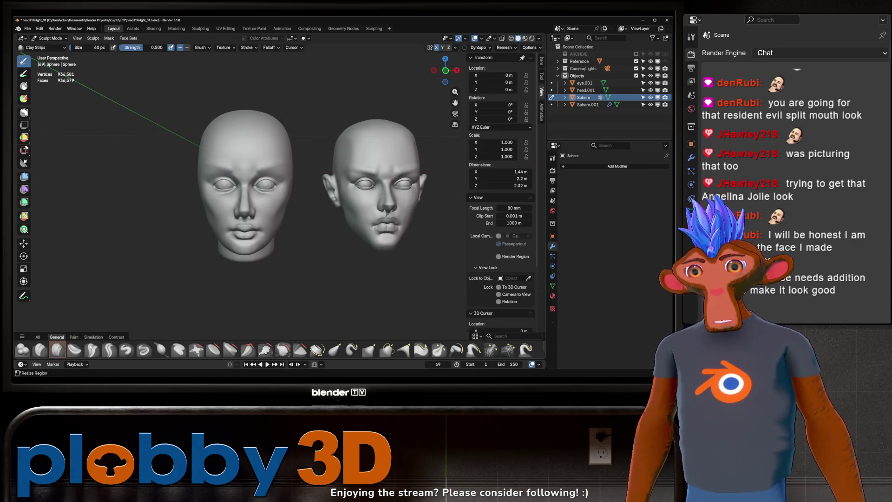
key("shift+c")
key("shift+c")
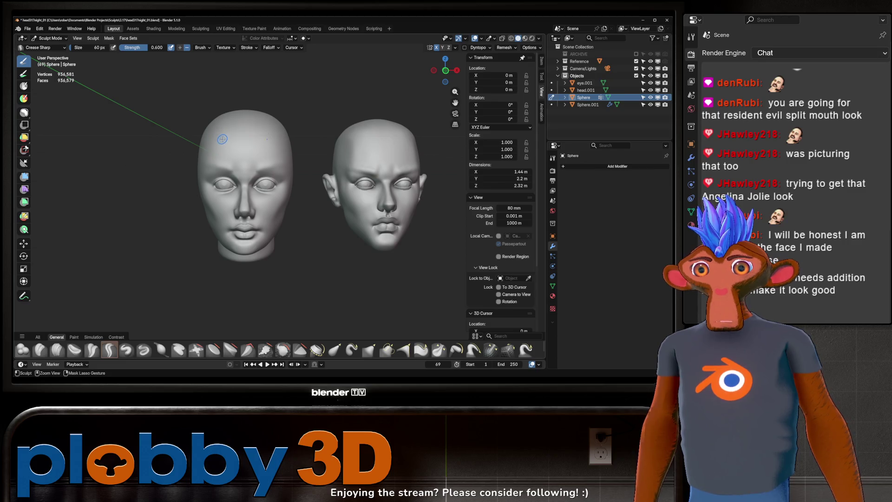
- Resize Crease Sharp to 130 px and carve a crease down the left head's temple
key("f")
left_click(200, 141)
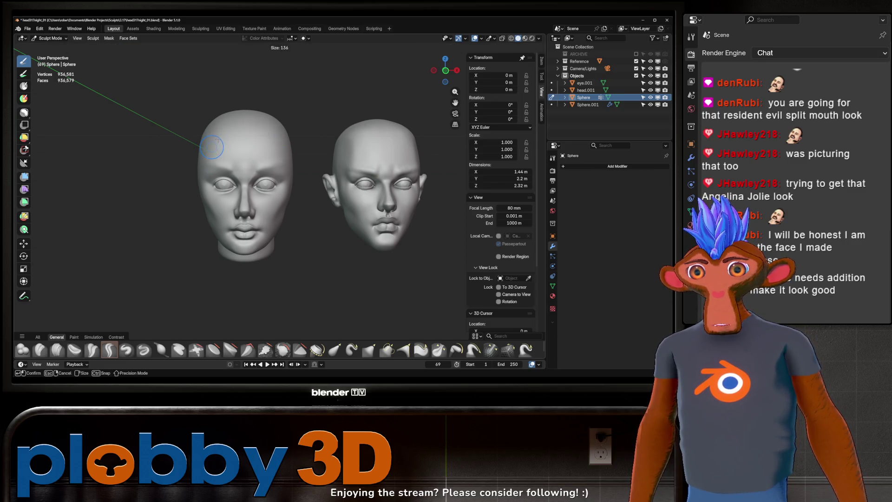
left_click_drag(209, 137, 208, 157)
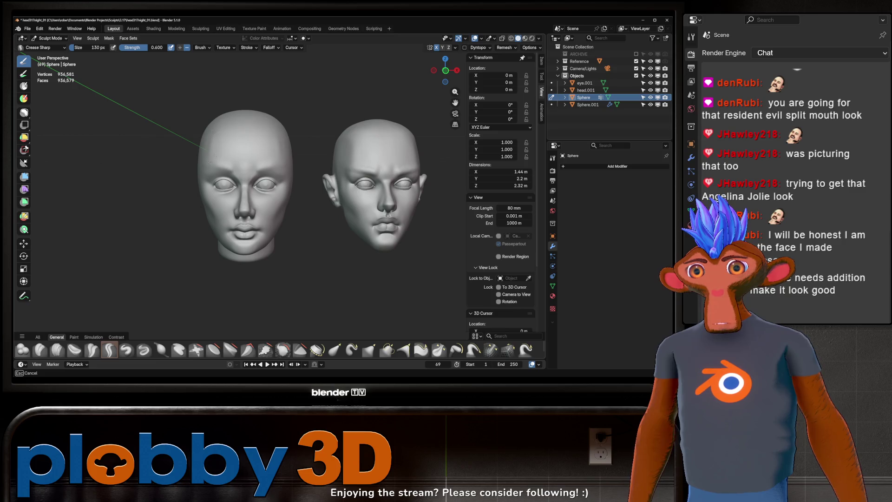
left_click_drag(208, 158, 223, 130)
middle_click_drag(216, 123, 201, 171)
key("space")
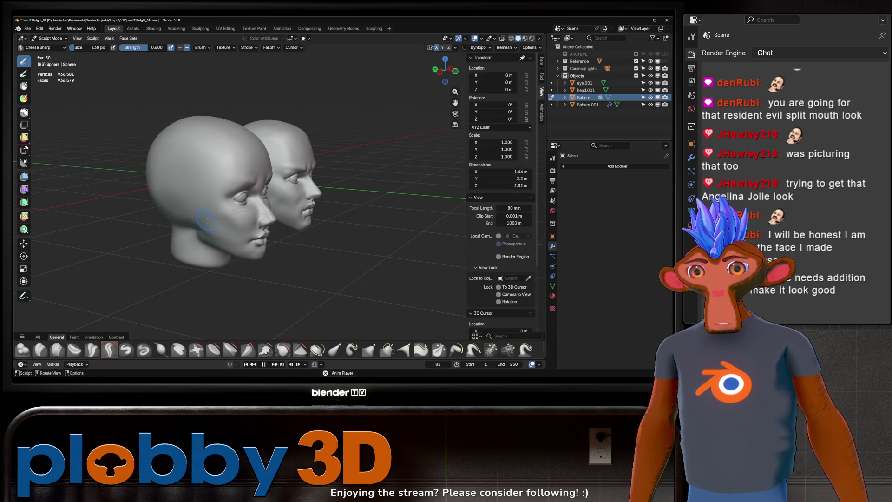
key("space")
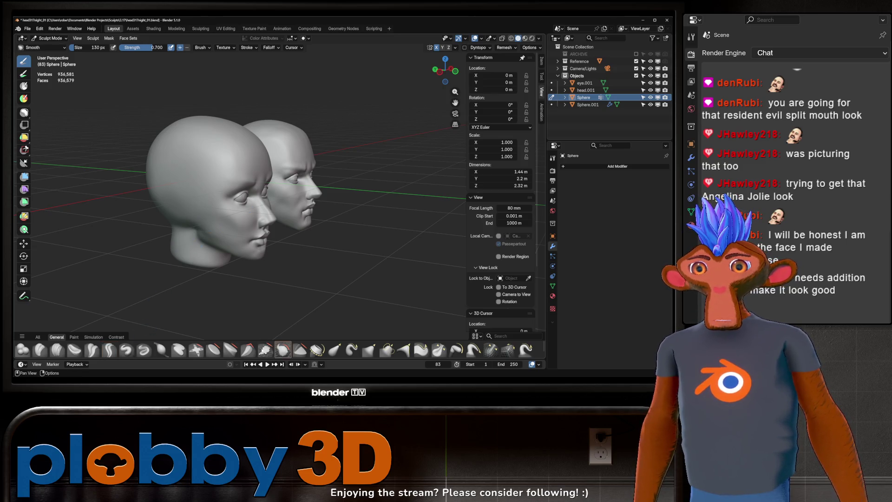
- Briefly pick Scrape/Fill, enlarge the brush to 190 px, and switch back to Crease Sharp
left_click(264, 349)
key("f")
key("Escape")
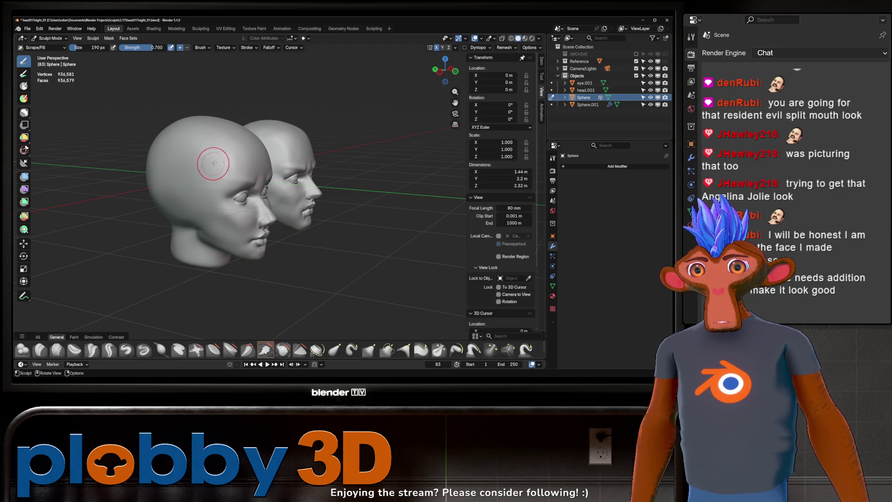
mouse_move(235, 149)
middle_mouse_down()
mouse_move(200, 158)
mouse_move(207, 171)
middle_mouse_up()
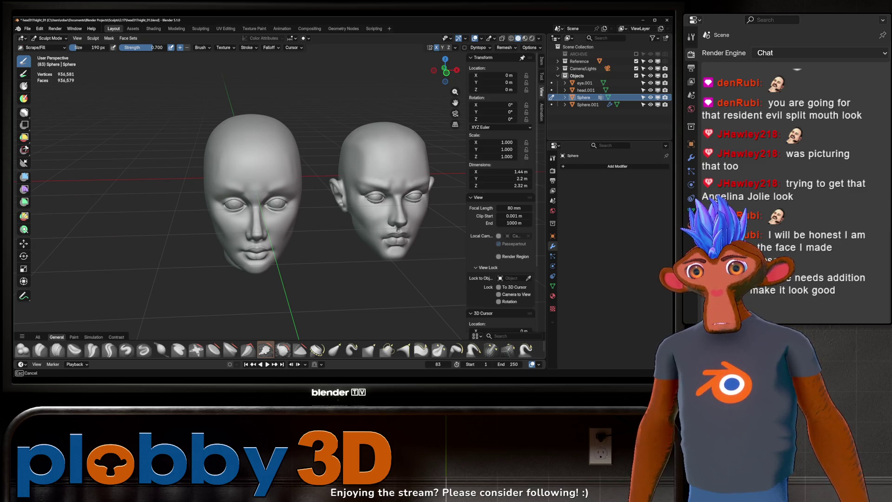
mouse_move(235, 135)
middle_mouse_down()
mouse_move(209, 173)
mouse_move(217, 174)
mouse_move(251, 123)
mouse_move(239, 134)
mouse_move(259, 159)
mouse_move(209, 186)
middle_mouse_up()
left_click(109, 349)
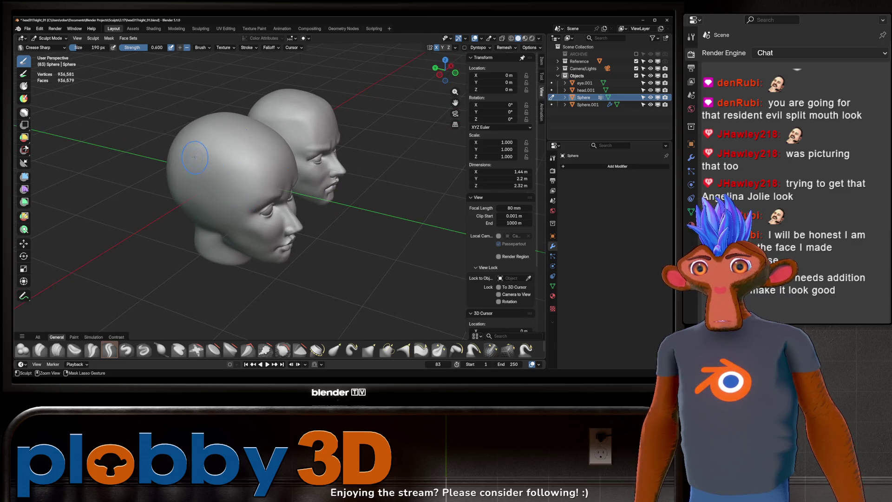
- Carve sharp creases along the side of the forehead and the temple beside the eye
left_click_drag(187, 152, 250, 182)
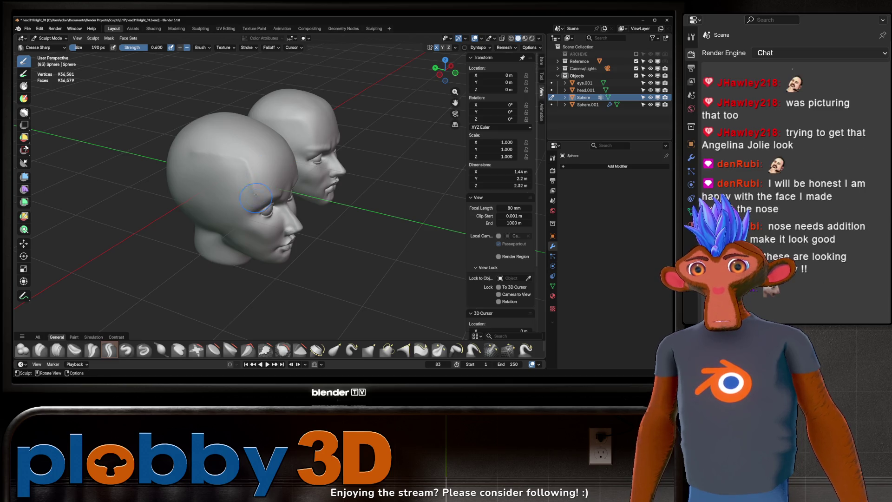
left_click_drag(203, 149, 205, 150)
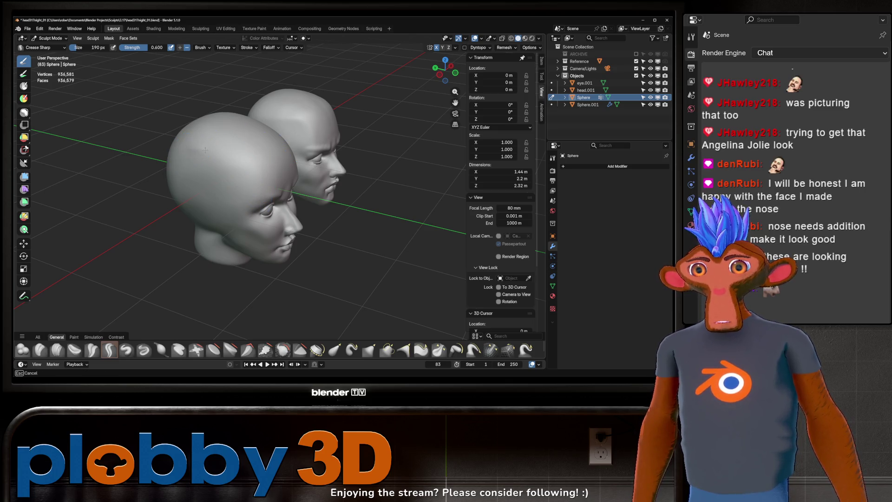
left_click_drag(247, 188, 244, 185)
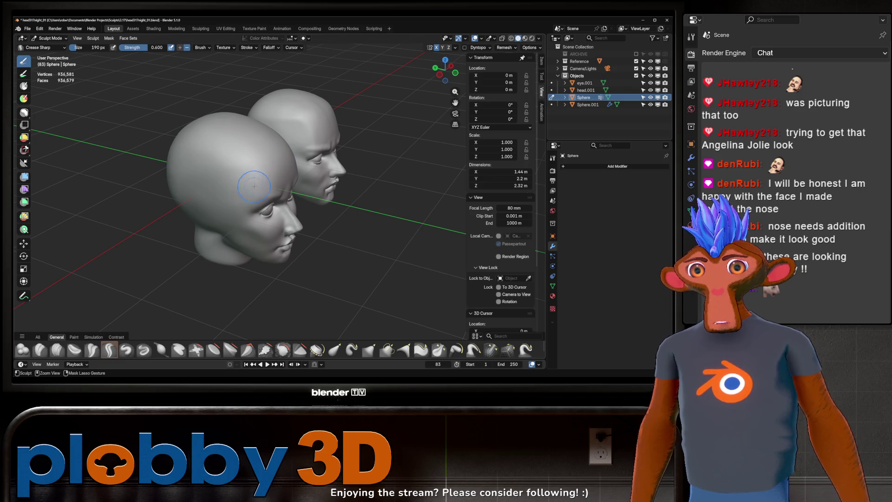
mouse_move(188, 152)
left_mouse_down()
mouse_move(220, 159)
mouse_move(200, 142)
left_mouse_up()
middle_click_drag(200, 142, 241, 165)
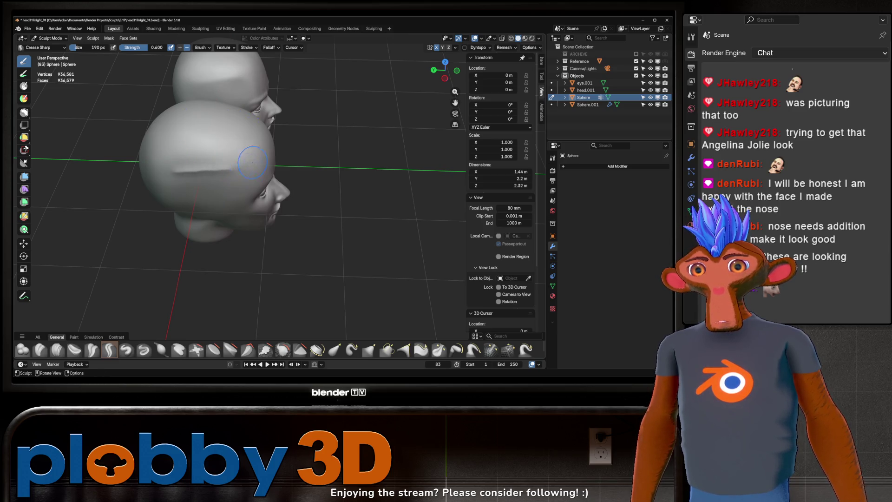
mouse_move(246, 151)
middle_mouse_down()
mouse_move(181, 166)
mouse_move(239, 188)
middle_mouse_up()
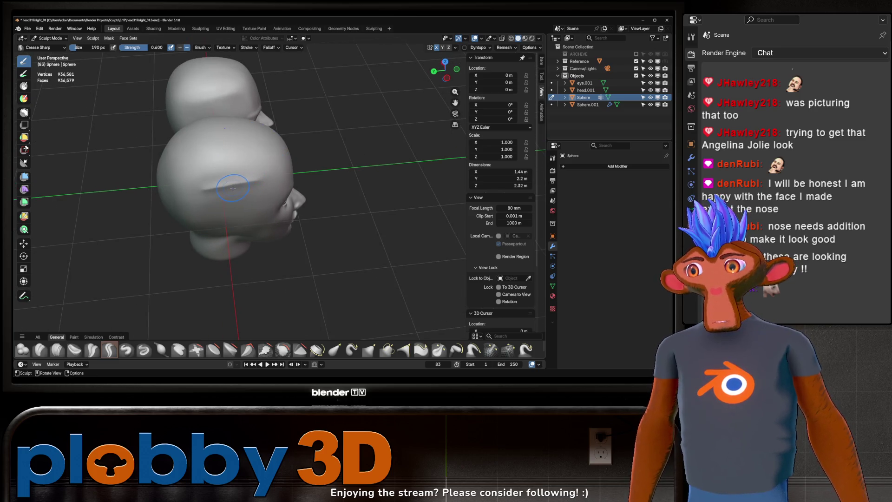
left_click_drag(221, 183, 226, 181)
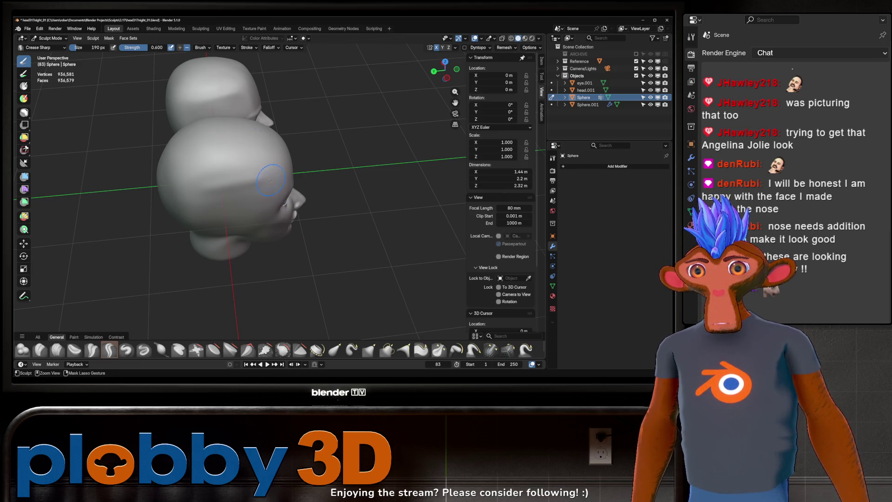
left_click_drag(271, 180, 266, 181)
middle_click_drag(280, 189, 274, 172)
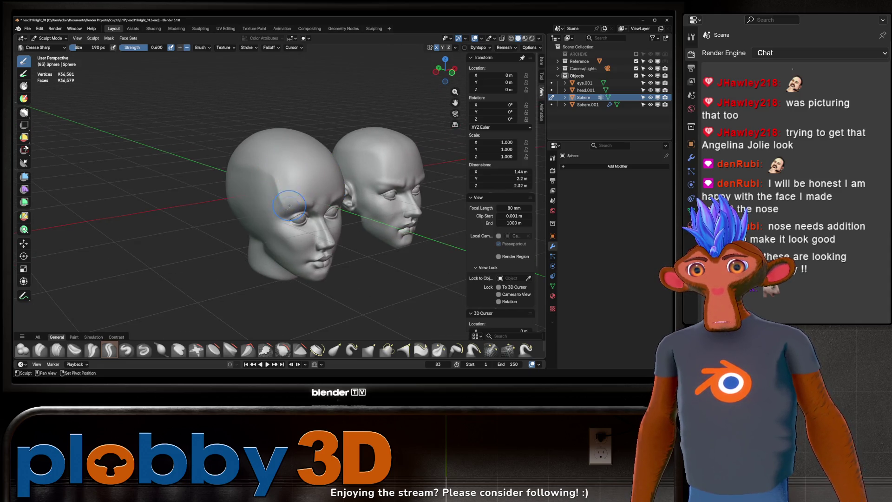
left_click_drag(269, 172, 267, 173, "ctrl")
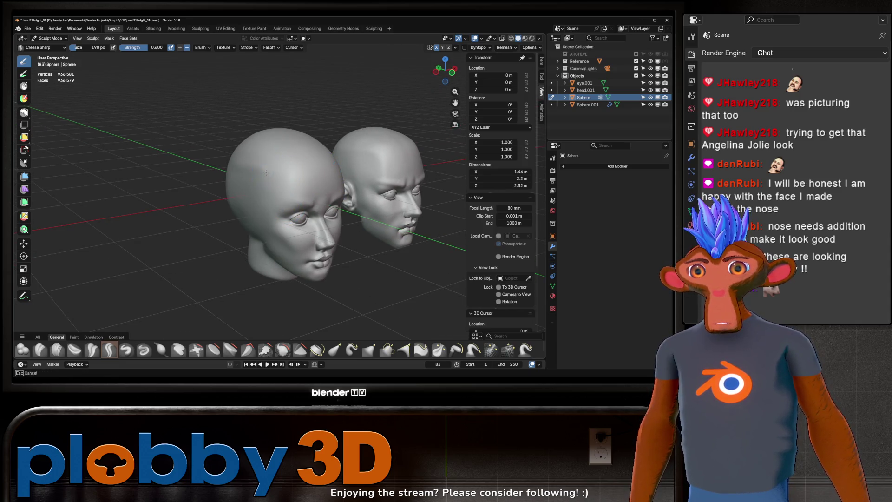
middle_click_drag(275, 189, 275, 196)
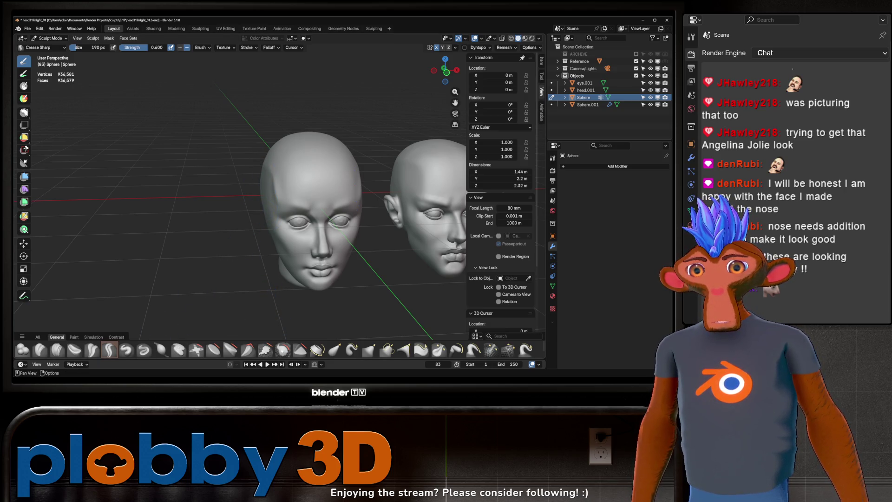
- Smooth the side of the sculpted head with the Smooth brush
left_click(283, 350)
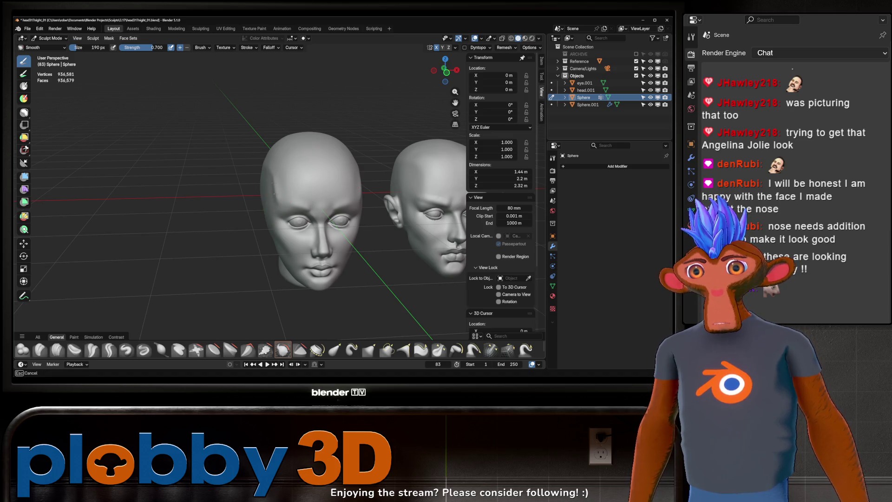
middle_click_drag(274, 201, 302, 165)
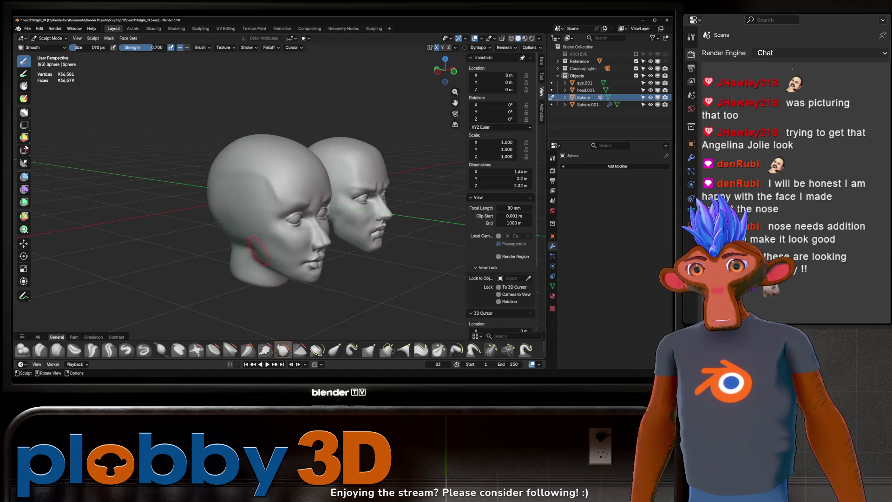
middle_click_drag(277, 203, 277, 203)
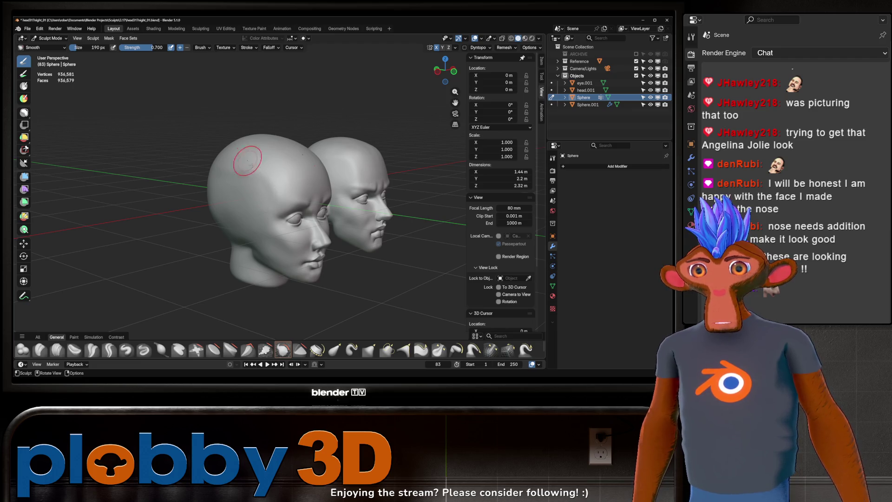
middle_click_drag(247, 155, 301, 168)
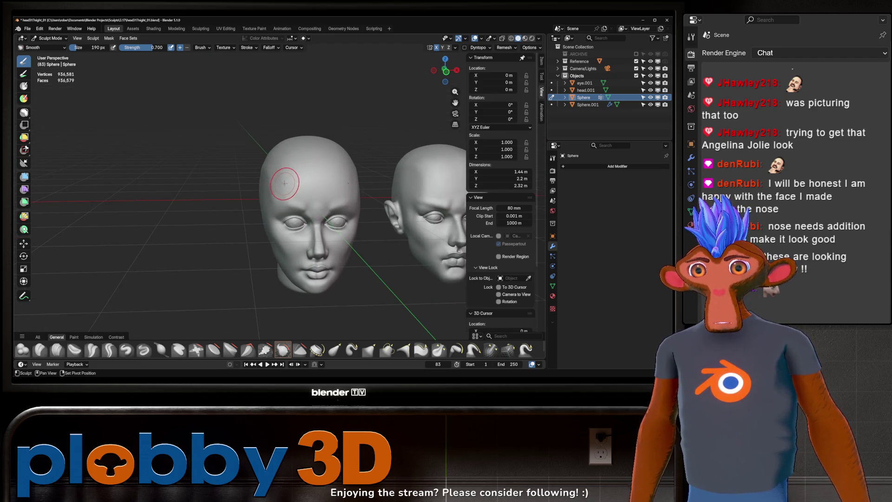
scroll(284, 170, "up", 2)
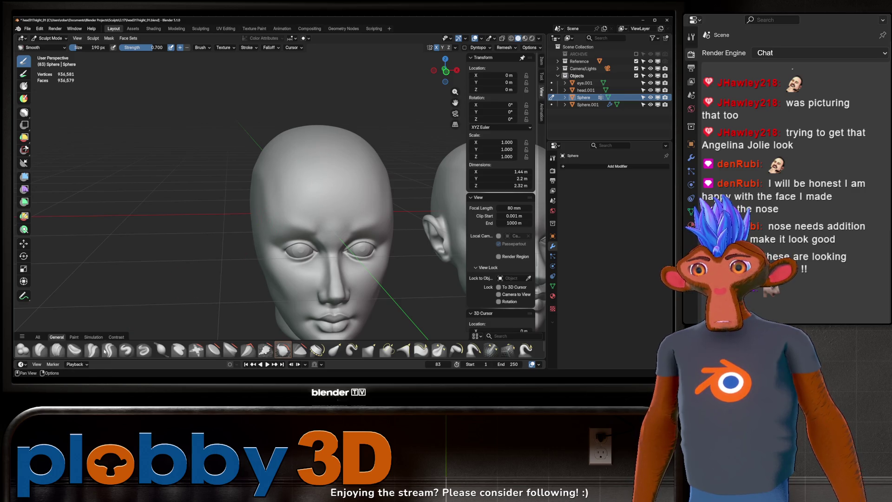
- Select Clay Strips at 96 px and build up clay on the forehead
left_click(57, 349)
left_click_drag(281, 177, 273, 194)
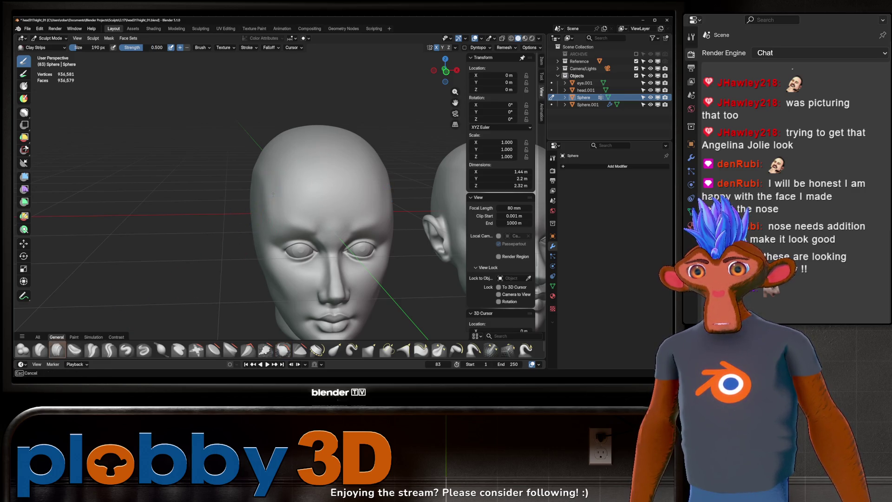
key("f")
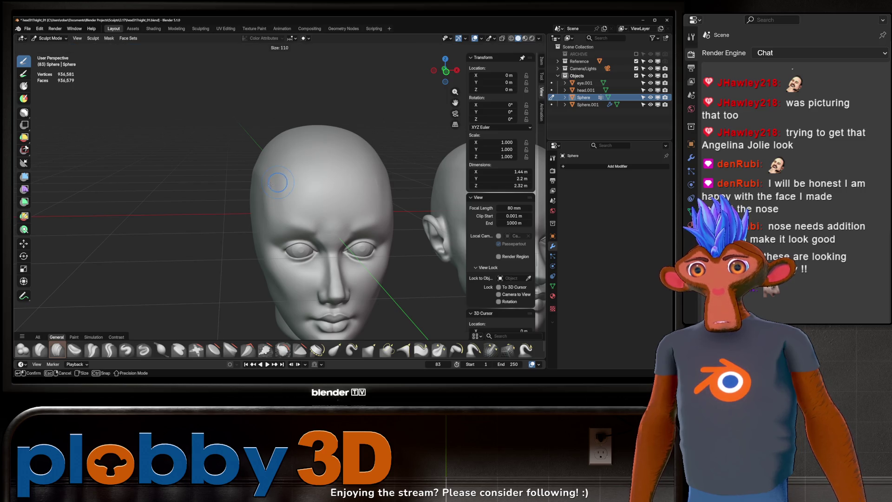
left_click(276, 192)
left_click_drag(276, 192, 278, 207)
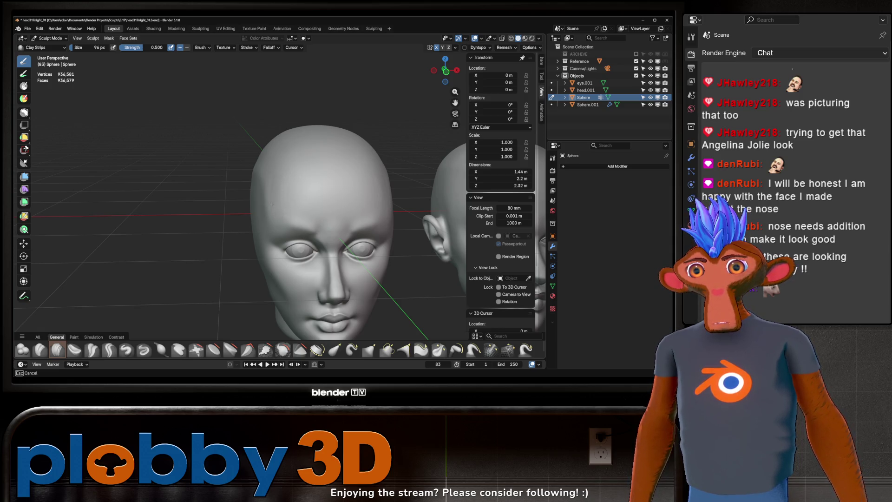
left_click_drag(278, 207, 274, 206)
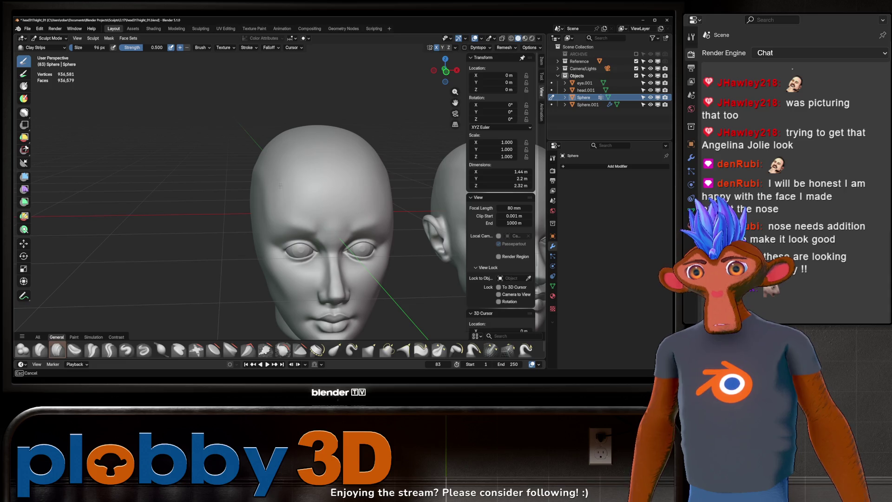
- Enlarge Clay Strips to 204 px and build up the crown and brow, then switch to orthographic view
mouse_move(280, 185)
middle_mouse_down()
mouse_move(277, 150)
mouse_move(288, 161)
middle_mouse_up()
left_click_drag(323, 184, 323, 184)
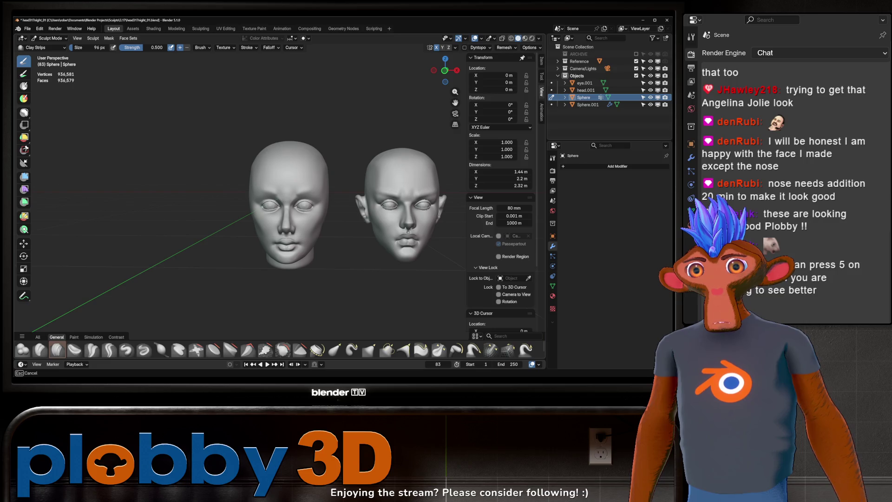
key("f")
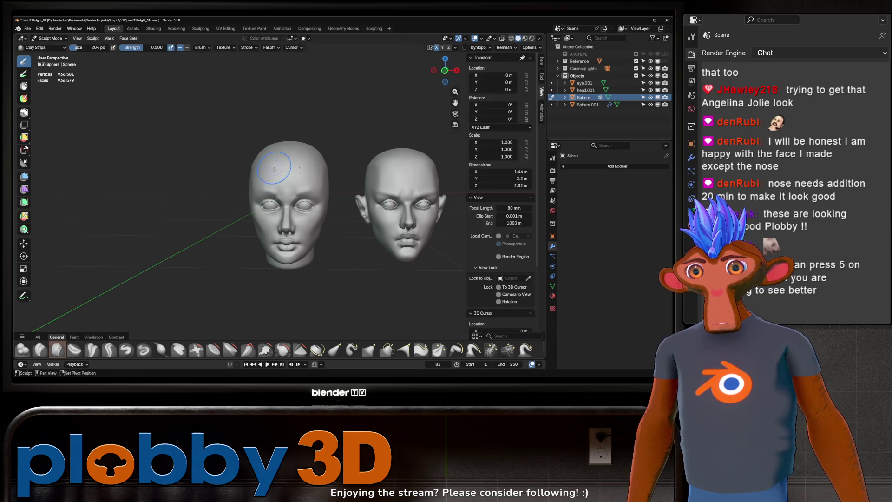
left_click(269, 184)
left_click_drag(273, 166, 275, 151)
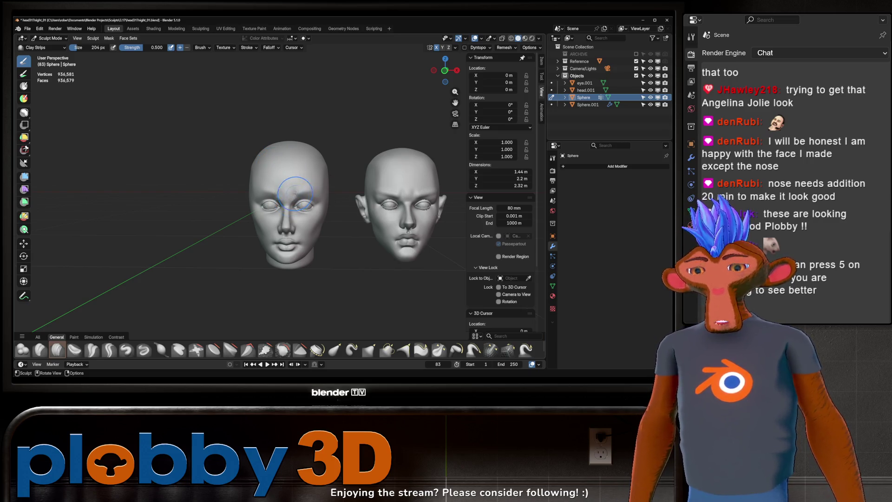
key("KP_5")
key("KP_5")
key("KP_5")
key("KP_5")
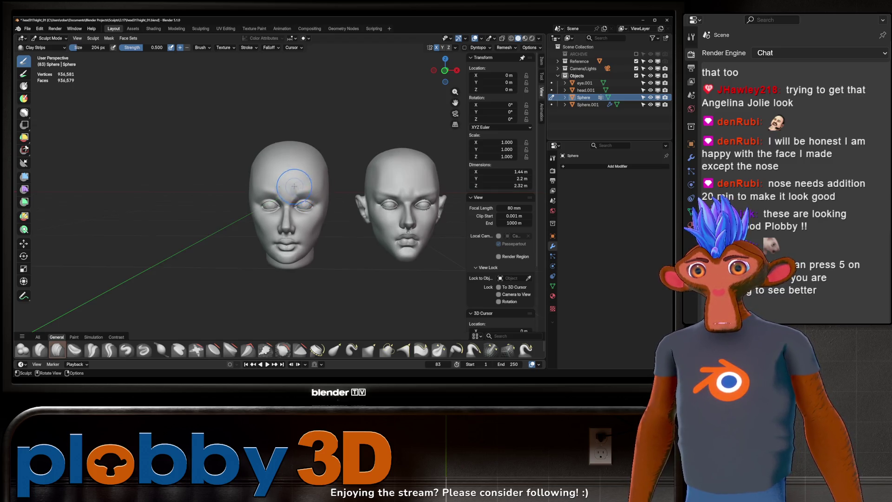
mouse_move(299, 189)
middle_mouse_down("ctrl")
mouse_move(468, 141)
mouse_move(305, 204)
middle_mouse_up("ctrl")
- In front orthographic view, use Grab to pull the temple inward and reshape the cheek-to-jaw line
key("KP_1")
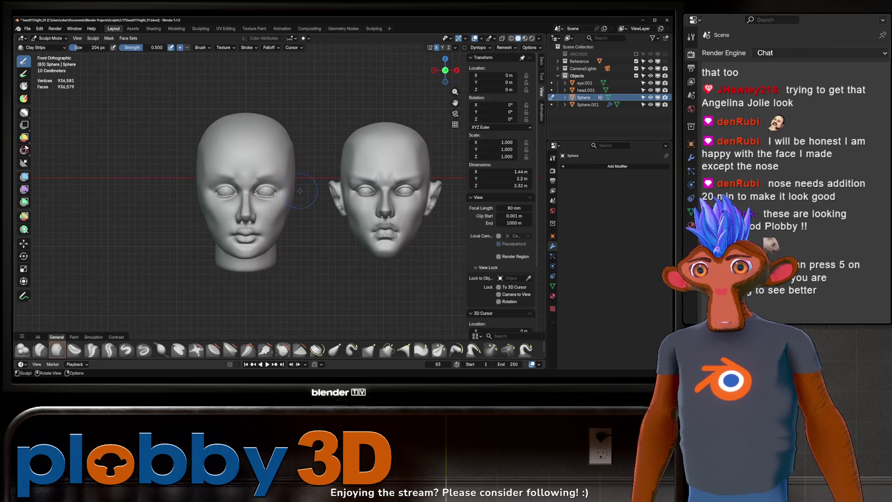
mouse_move(293, 184)
middle_mouse_down("shift")
mouse_move(344, 181)
mouse_move(285, 182)
middle_mouse_up("shift")
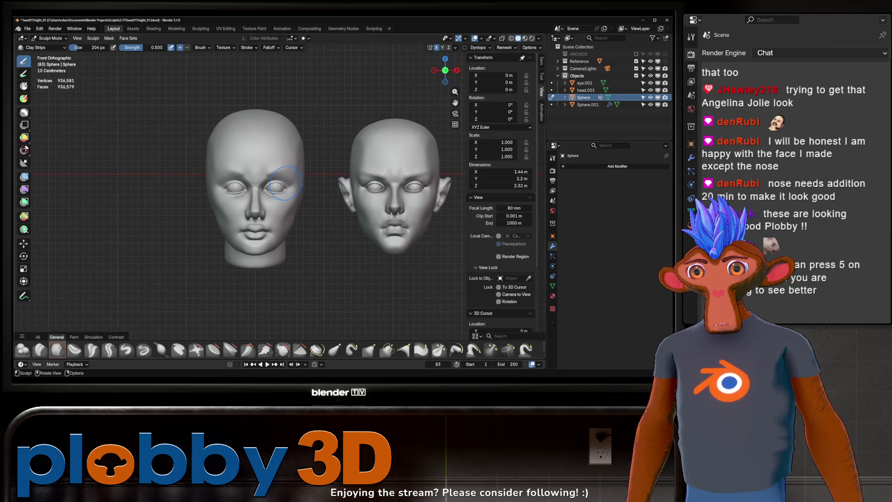
key("g")
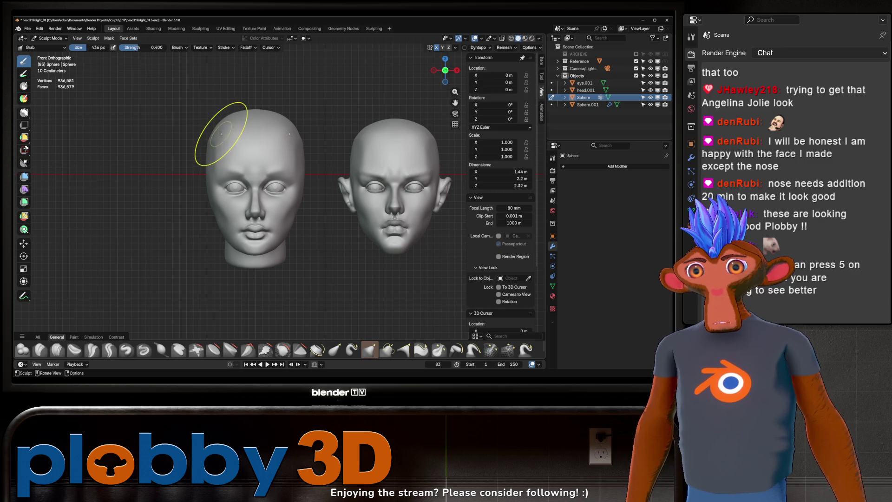
mouse_move(217, 137)
middle_mouse_down("shift")
mouse_move(211, 132)
mouse_move(239, 124)
middle_mouse_up("shift")
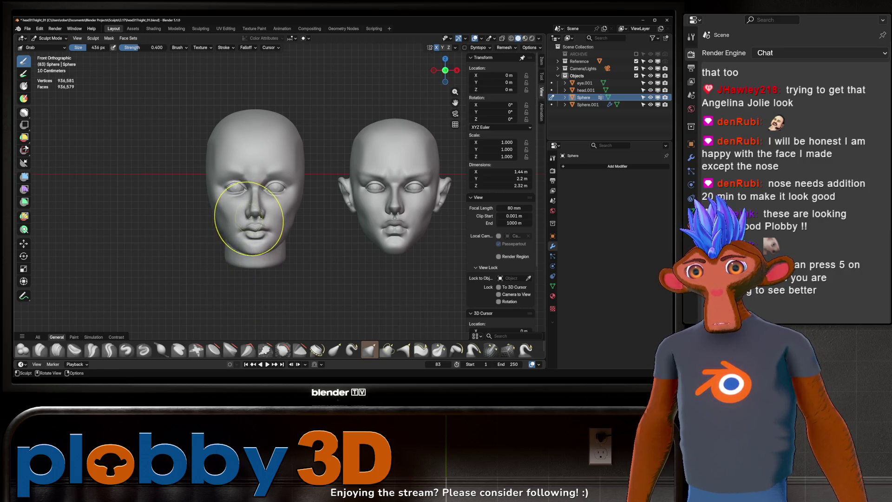
left_click_drag(243, 269, 238, 219)
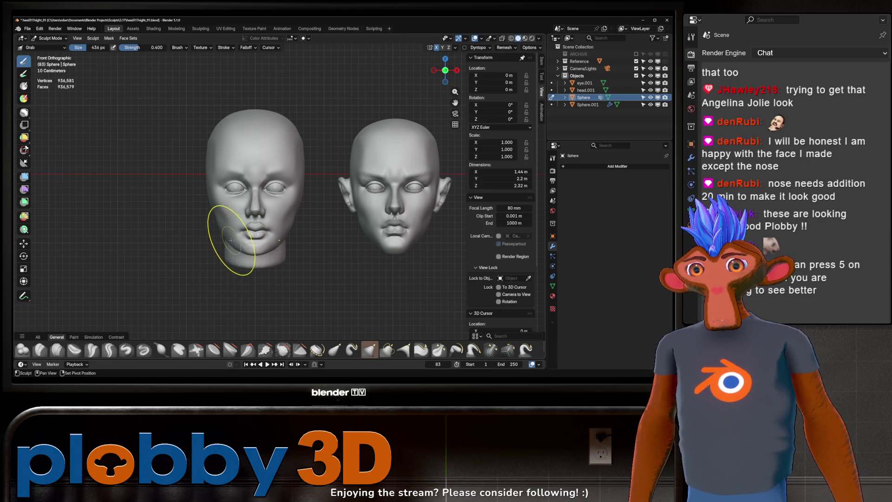
middle_click_drag(243, 258, 226, 230)
scroll(226, 230, "up", 2)
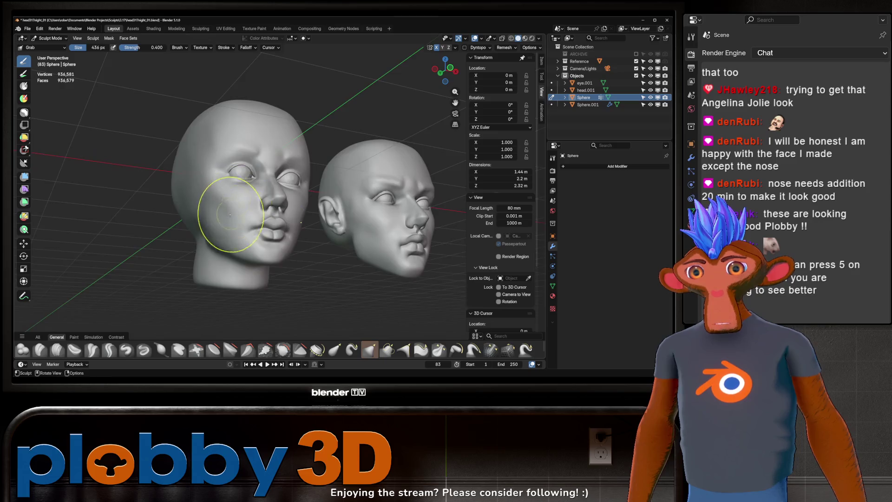
middle_click_drag(219, 197, 229, 259)
- Flatten the sculpted head's cheek with the Scrape/Fill brush from a side profile
left_click(266, 350)
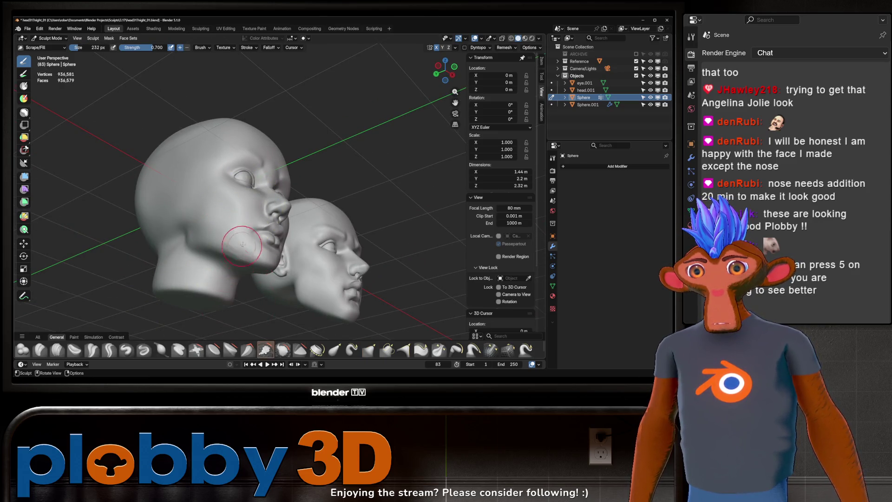
mouse_move(239, 239)
middle_mouse_down()
mouse_move(248, 215)
mouse_move(240, 226)
mouse_move(243, 259)
mouse_move(464, 199)
middle_mouse_up()
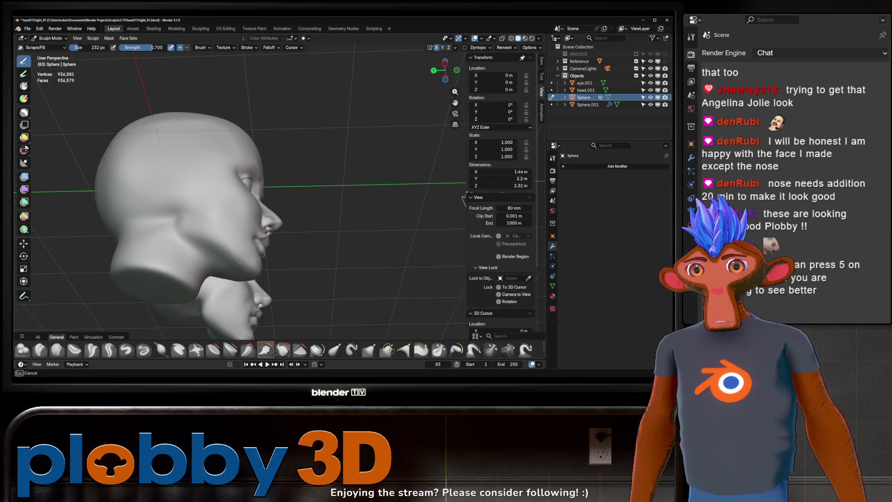
mouse_move(235, 259)
middle_mouse_down()
mouse_move(223, 246)
mouse_move(288, 238)
mouse_move(268, 196)
mouse_move(262, 204)
mouse_move(293, 226)
middle_mouse_up()
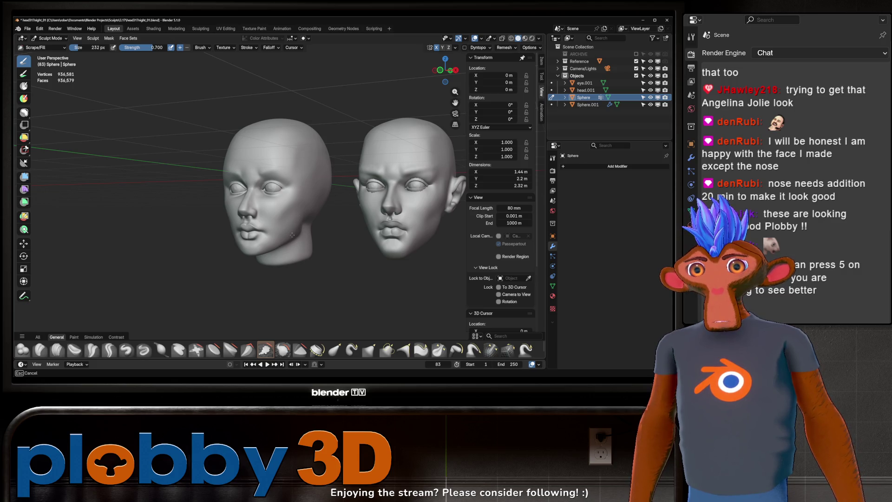
- From a three-quarter view, switch to the Crease Sharp brush and shrink it to 104 px
middle_click_drag(292, 235, 294, 233)
key("KP_1")
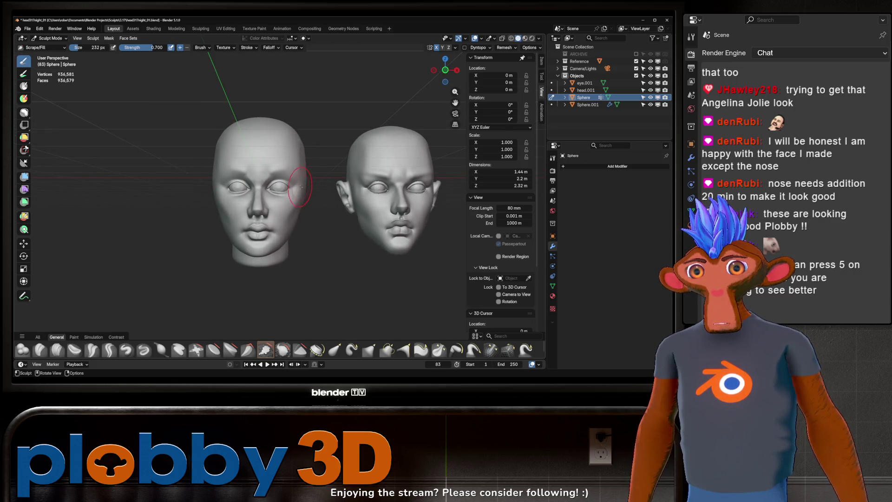
middle_click_drag(300, 187, 248, 195)
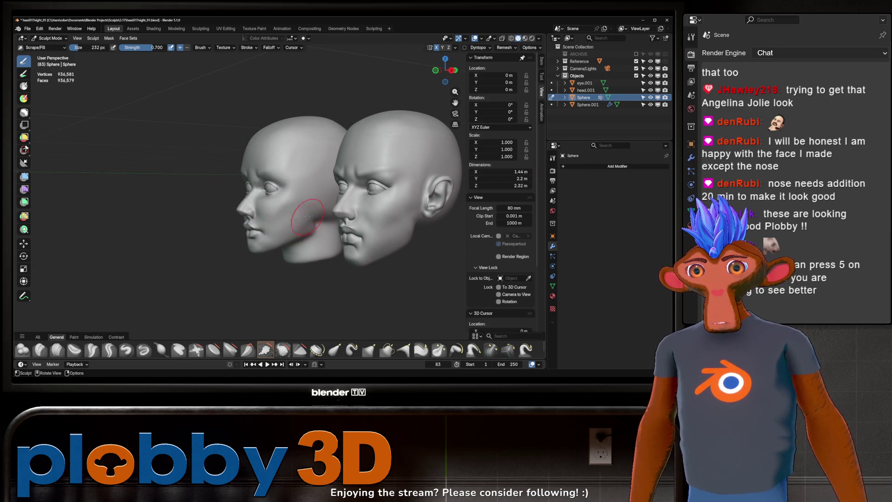
left_click(109, 350)
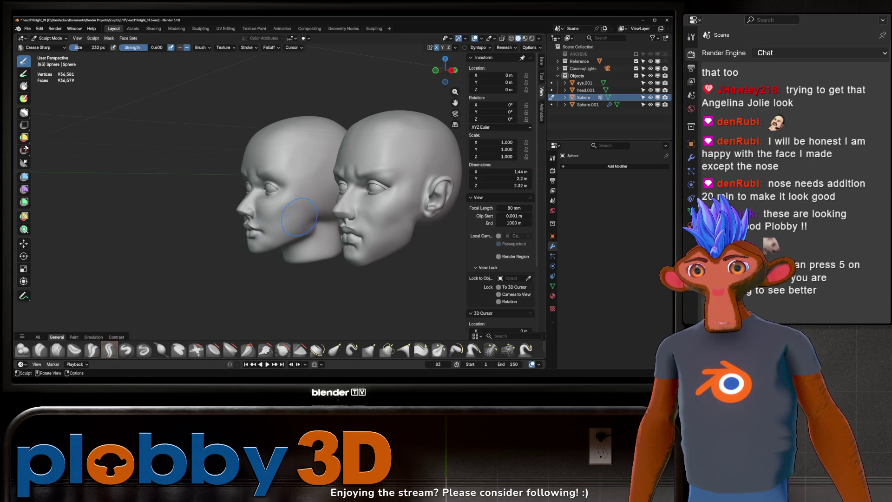
key("f")
left_click(286, 225)
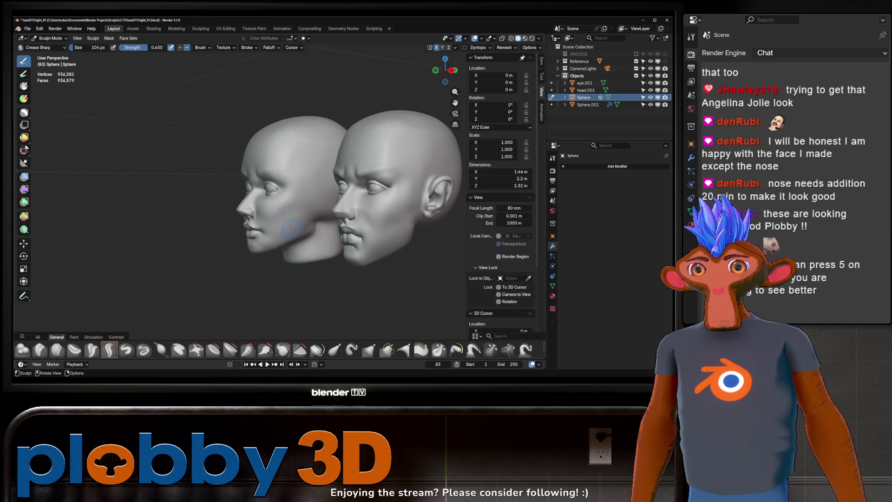